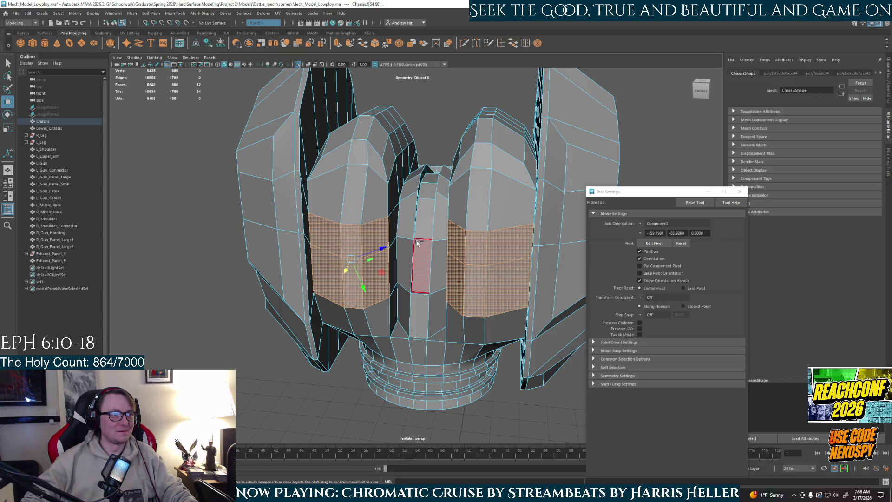
# Try extruding the chassis side faces, then undo it and clear the selection.
pyautogui.moveTo(415, 237)
pyautogui.keyDown('alt'); pyautogui.mouseDown()
pyautogui.moveTo(494, 277)
pyautogui.moveTo(564, 249)
pyautogui.moveTo(442, 252)
pyautogui.moveTo(375, 233)
pyautogui.moveTo(405, 251)
pyautogui.mouseUp(); pyautogui.keyUp('alt')
pyautogui.scroll(2, 405, 251)
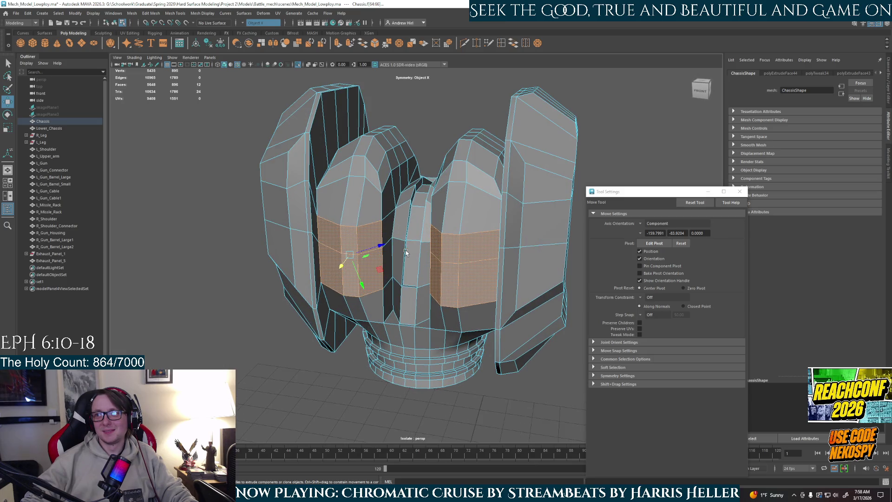
pyautogui.hotkey('ctrl', 'e')
pyautogui.moveTo(406, 251)
pyautogui.keyDown('alt'); pyautogui.mouseDown()
pyautogui.moveTo(398, 321)
pyautogui.moveTo(405, 308)
pyautogui.moveTo(369, 289)
pyautogui.moveTo(422, 292)
pyautogui.mouseUp(); pyautogui.keyUp('alt')
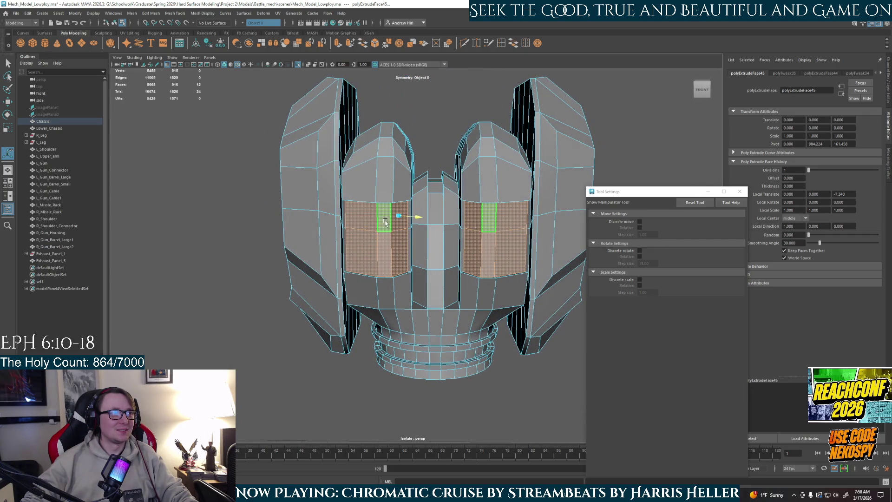
pyautogui.hotkey('ctrl', 'z')
pyautogui.hotkey('ctrl', 'z')
pyautogui.hotkey('ctrl', 'z')
pyautogui.click(436, 138)
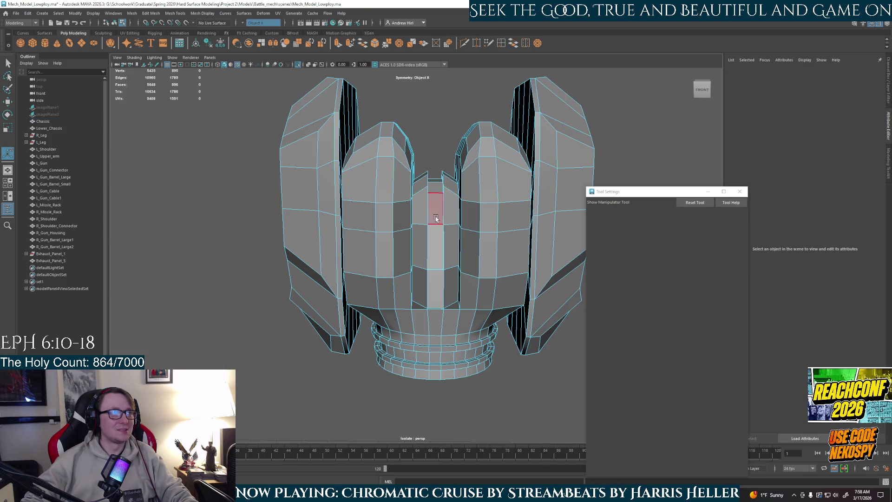
# Select the two faces on the chassis front centre strip.
pyautogui.scroll(5, 436, 205)
pyautogui.moveTo(447, 281)
pyautogui.keyDown('alt'); pyautogui.mouseDown()
pyautogui.moveTo(374, 273)
pyautogui.moveTo(390, 251)
pyautogui.moveTo(305, 277)
pyautogui.moveTo(424, 214)
pyautogui.moveTo(404, 210)
pyautogui.moveTo(321, 247)
pyautogui.mouseUp(); pyautogui.keyUp('alt')
pyautogui.click(375, 272)
pyautogui.moveTo(321, 247)
pyautogui.mouseDown(button='right')
pyautogui.moveTo(319, 235)
pyautogui.moveTo(321, 260)
pyautogui.mouseUp(button='right')
pyautogui.click(323, 209)
pyautogui.moveTo(329, 148)
pyautogui.keyDown('alt'); pyautogui.mouseDown()
pyautogui.moveTo(353, 186)
pyautogui.moveTo(367, 177)
pyautogui.moveTo(387, 190)
pyautogui.moveTo(396, 207)
pyautogui.moveTo(394, 243)
pyautogui.moveTo(393, 196)
pyautogui.mouseUp(); pyautogui.keyUp('alt')
pyautogui.click(383, 130)
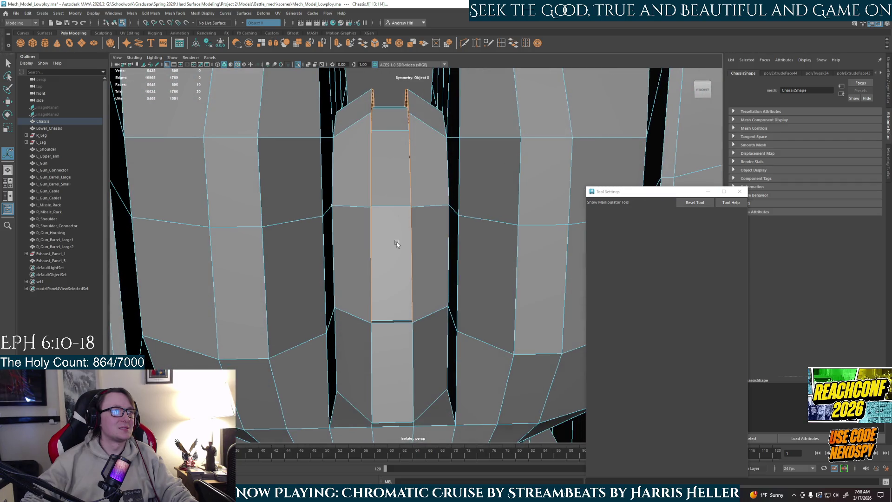
# Turn symmetry off and scale the single centre-strip face on its own.
pyautogui.click(243, 26)
pyautogui.click(256, 24)
pyautogui.press('r')
pyautogui.click(393, 208)
pyautogui.moveTo(392, 207)
pyautogui.keyDown('alt'); pyautogui.mouseDown()
pyautogui.moveTo(417, 220)
pyautogui.moveTo(424, 208)
pyautogui.moveTo(440, 210)
pyautogui.moveTo(409, 223)
pyautogui.moveTo(416, 207)
pyautogui.moveTo(398, 194)
pyautogui.moveTo(396, 239)
pyautogui.mouseUp(); pyautogui.keyUp('alt')
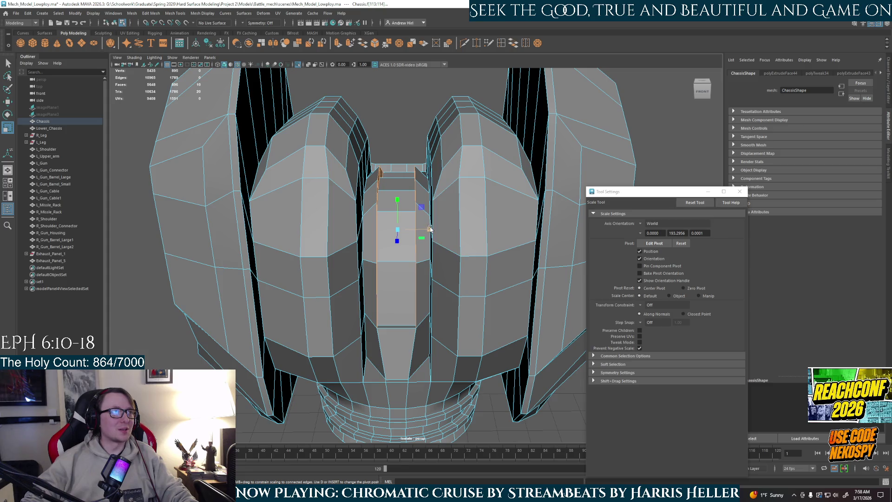
pyautogui.click(401, 232)
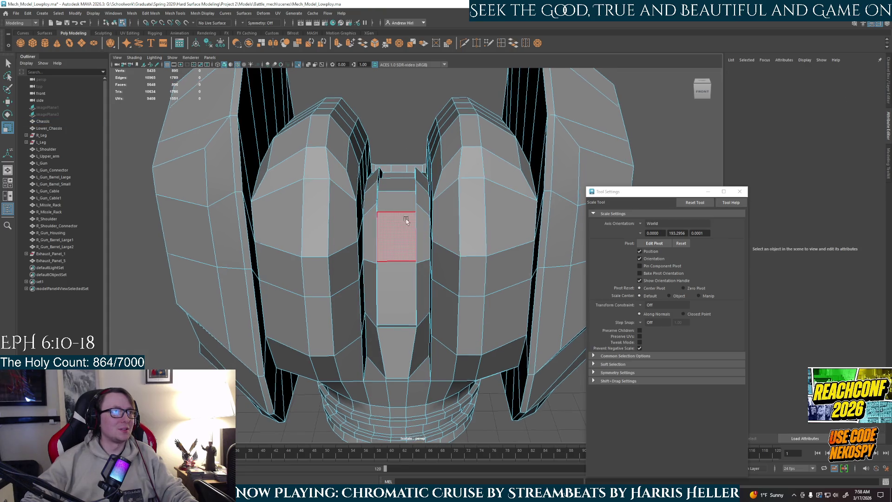
# Return the chassis to Object Mode and view it from a high angle.
pyautogui.moveTo(414, 211)
pyautogui.mouseDown(button='right')
pyautogui.moveTo(424, 201)
pyautogui.moveTo(421, 126)
pyautogui.mouseUp(button='right')
pyautogui.scroll(-5, 420, 125)
pyautogui.moveTo(420, 126)
pyautogui.keyDown('alt'); pyautogui.mouseDown()
pyautogui.moveTo(248, 221)
pyautogui.moveTo(421, 255)
pyautogui.mouseUp(); pyautogui.keyUp('alt')
pyautogui.scroll(5, 411, 251)
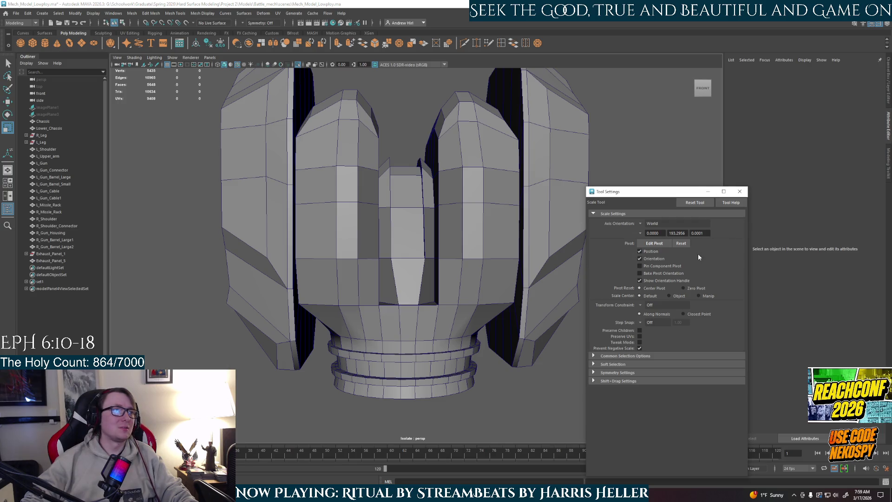
# Exit isolate to show the whole mech and select both left gun cables.
pyautogui.hotkey('ctrl', '1')
pyautogui.moveTo(521, 192)
pyautogui.keyDown('alt'); pyautogui.mouseDown()
pyautogui.moveTo(435, 297)
pyautogui.moveTo(451, 284)
pyautogui.mouseUp(); pyautogui.keyUp('alt')
pyautogui.click(489, 196)
pyautogui.moveTo(507, 210)
pyautogui.keyDown('alt'); pyautogui.mouseDown()
pyautogui.moveTo(425, 277)
pyautogui.moveTo(419, 246)
pyautogui.moveTo(432, 249)
pyautogui.mouseUp(); pyautogui.keyUp('alt')
pyautogui.keyDown('shift'); pyautogui.click(427, 287); pyautogui.keyUp('shift')
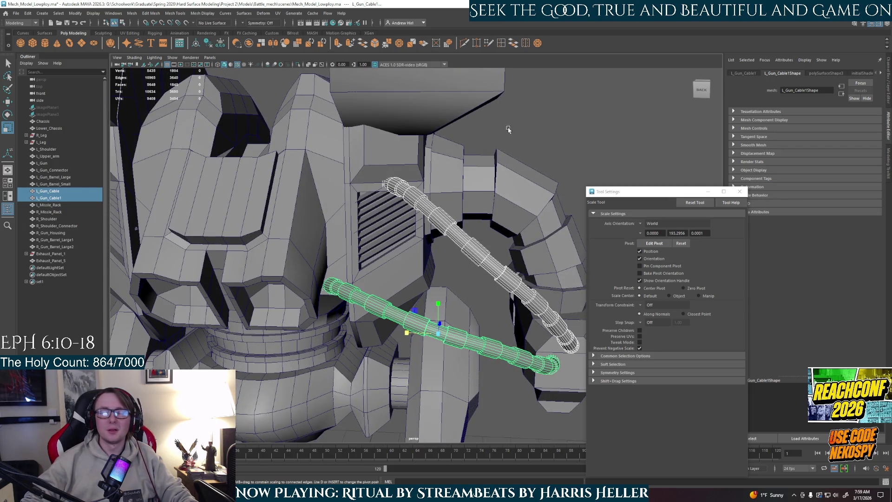
# Move the Tool Settings window aside and isolate L_Gun_Cable alone in the viewport.
pyautogui.click(576, 116)
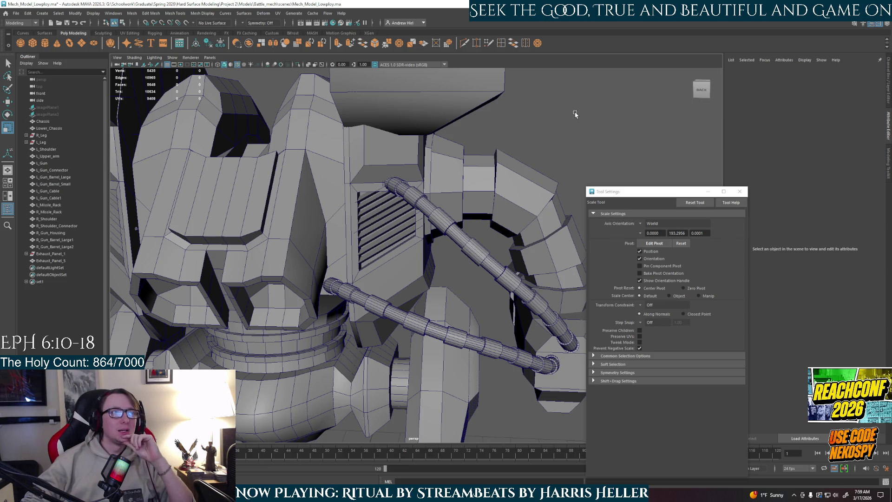
pyautogui.moveTo(656, 197)
pyautogui.mouseDown()
pyautogui.moveTo(703, 140)
pyautogui.moveTo(720, 140)
pyautogui.mouseUp()
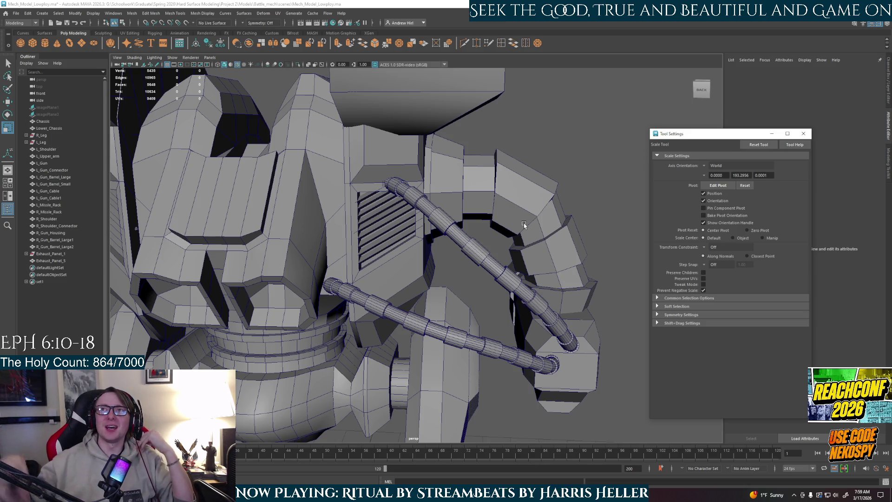
pyautogui.click(385, 193)
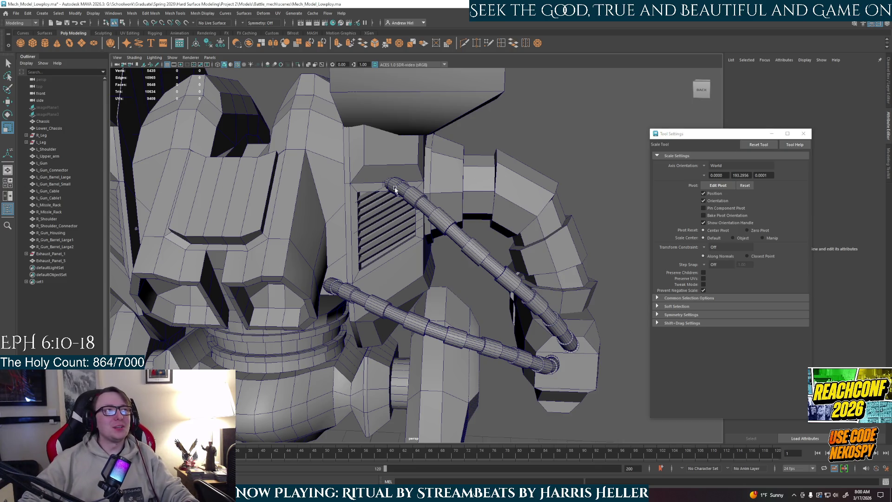
pyautogui.scroll(3, 384, 193)
pyautogui.scroll(2, 428, 174)
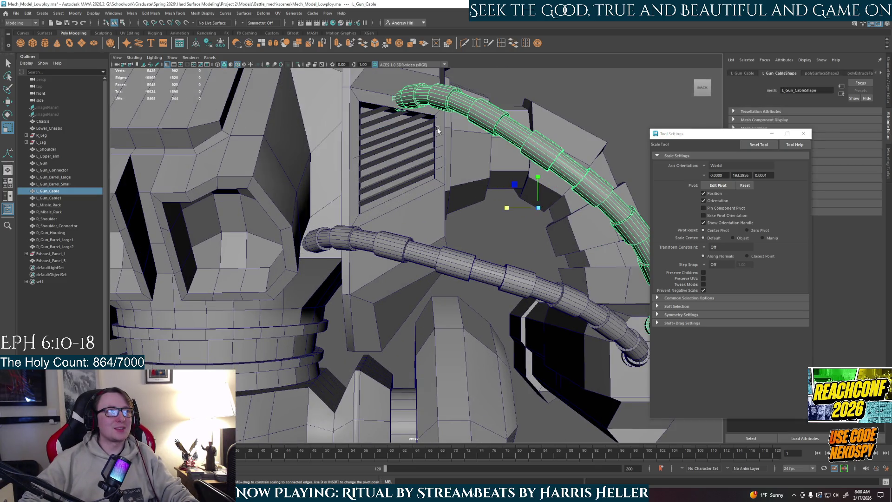
pyautogui.scroll(-2, 438, 131)
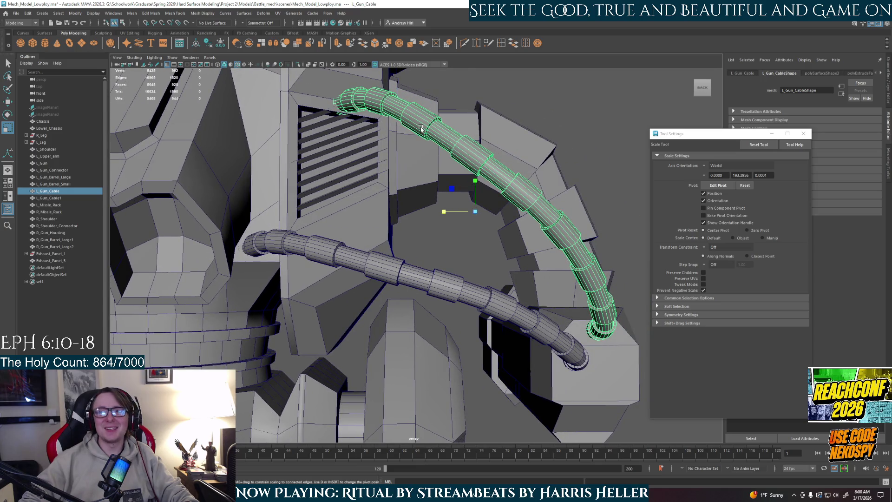
pyautogui.keyDown('alt'); pyautogui.moveTo(496, 212); pyautogui.dragTo(479, 213); pyautogui.keyUp('alt')
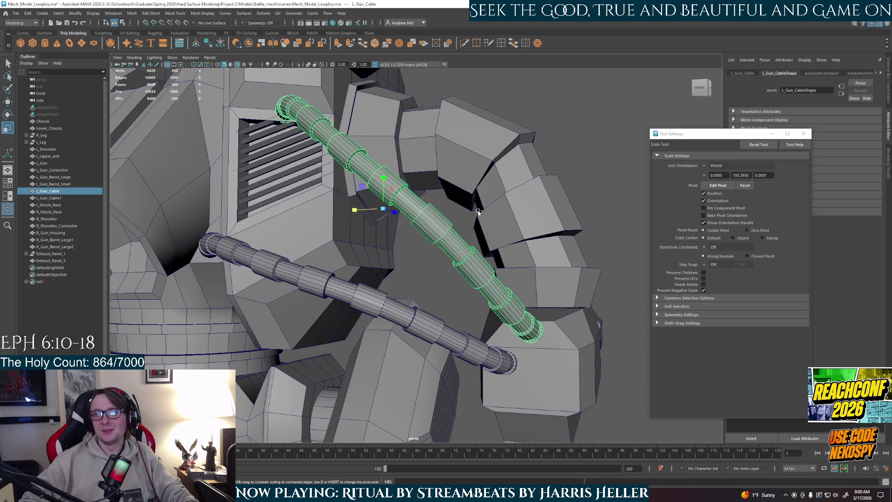
pyautogui.hotkey('ctrl', '1')
pyautogui.moveTo(478, 209)
pyautogui.keyDown('alt'); pyautogui.mouseDown()
pyautogui.moveTo(466, 257)
pyautogui.moveTo(430, 255)
pyautogui.moveTo(474, 219)
pyautogui.mouseUp(); pyautogui.keyUp('alt')
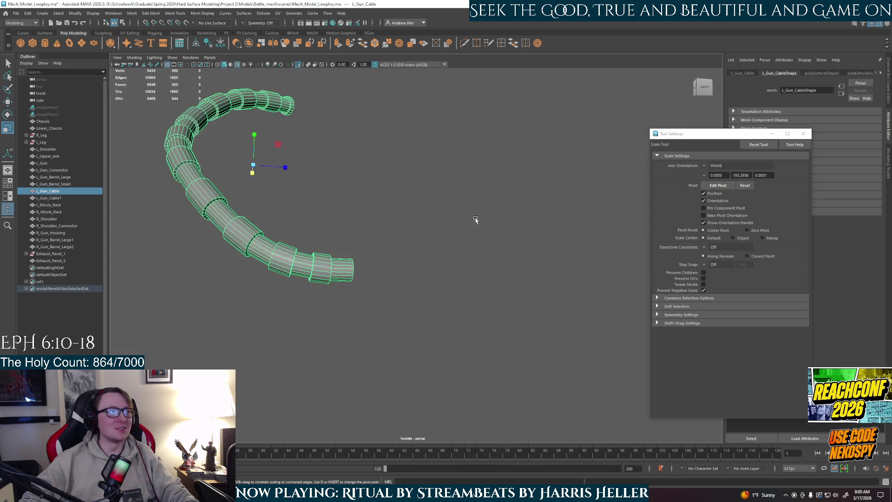
# Snap L_Gun_Cable's pivot to its lower end cap.
pyautogui.moveTo(384, 257)
pyautogui.keyDown('alt'); pyautogui.mouseDown()
pyautogui.moveTo(354, 264)
pyautogui.moveTo(556, 255)
pyautogui.moveTo(451, 264)
pyautogui.mouseUp(); pyautogui.keyUp('alt')
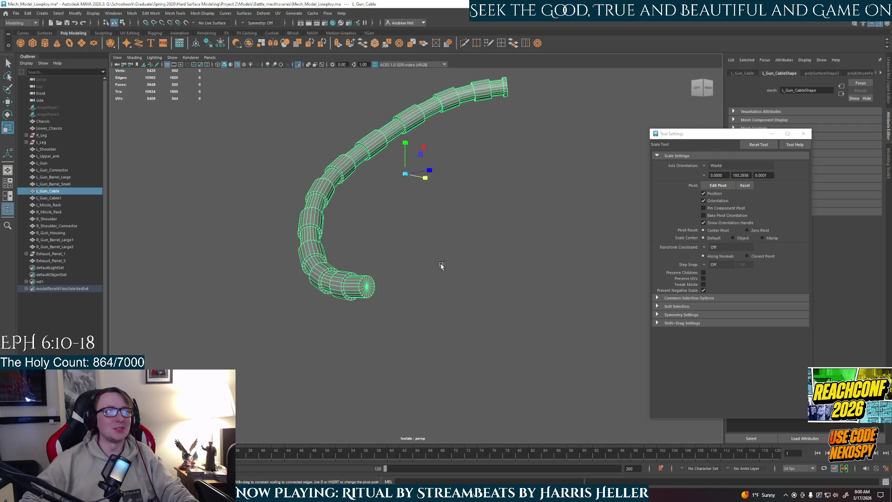
pyautogui.scroll(3, 451, 264)
pyautogui.press('w')
pyautogui.press('d')
pyautogui.moveTo(401, 146)
pyautogui.mouseDown()
pyautogui.moveTo(372, 250)
pyautogui.moveTo(348, 272)
pyautogui.moveTo(374, 274)
pyautogui.moveTo(356, 258)
pyautogui.mouseUp()
pyautogui.press('d')
# Exit isolate so the whole mech shows around the cable again.
pyautogui.press('space')
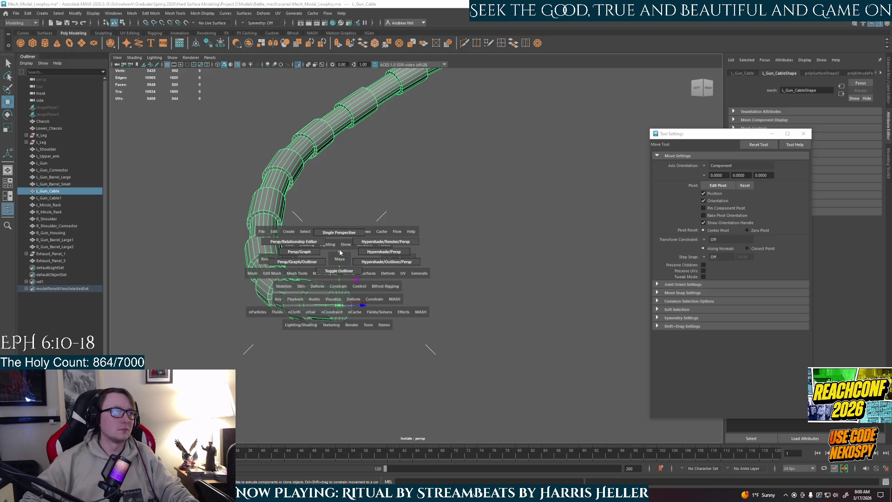
pyautogui.scroll(5, 372, 269)
pyautogui.hotkey('ctrl', '1')
pyautogui.moveTo(367, 270)
pyautogui.keyDown('alt'); pyautogui.mouseDown()
pyautogui.moveTo(436, 234)
pyautogui.moveTo(399, 259)
pyautogui.moveTo(425, 256)
pyautogui.mouseUp(); pyautogui.keyUp('alt')
pyautogui.press('e')
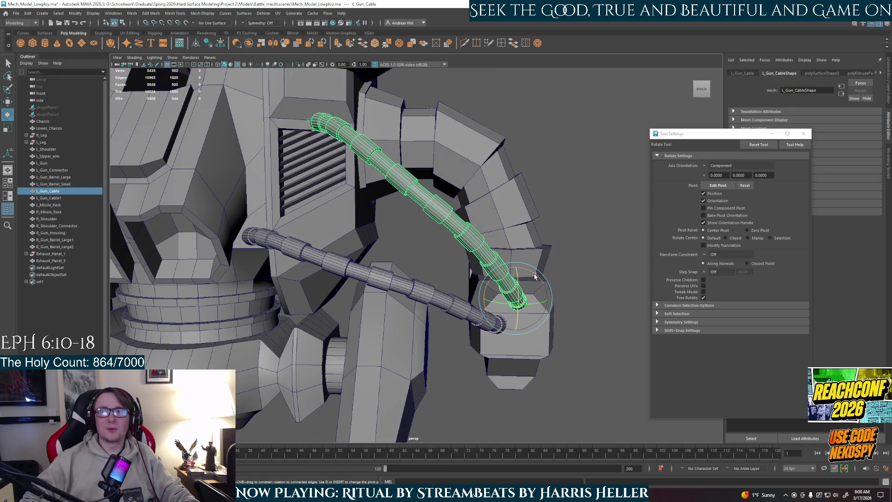
# Rotate the upper gun cable slightly around its end, then inspect it from several angles.
pyautogui.moveTo(535, 275); pyautogui.dragTo(536, 276)
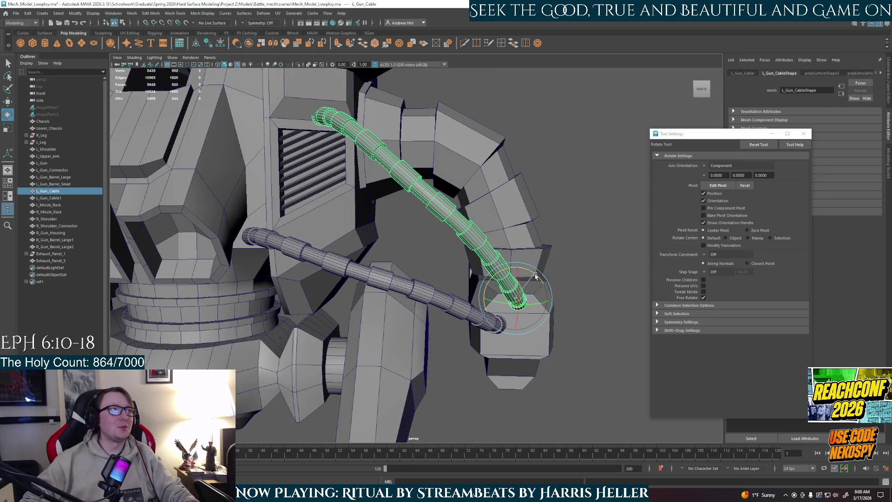
pyautogui.click(584, 233)
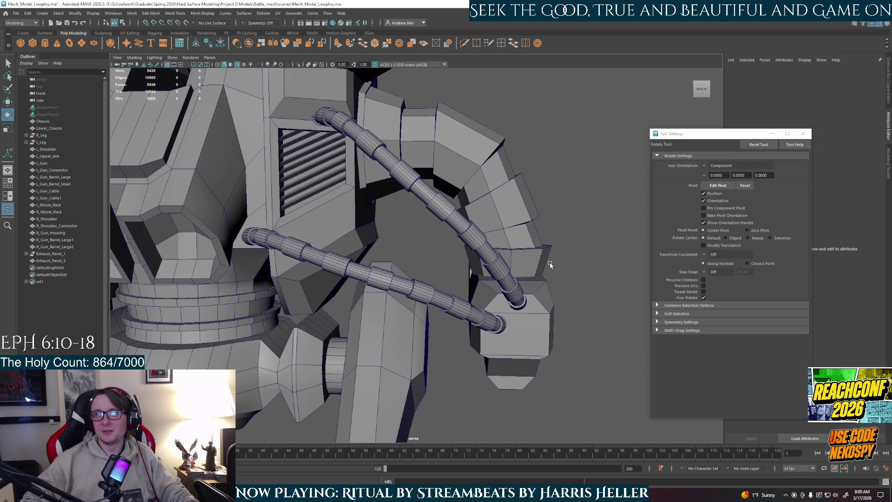
pyautogui.moveTo(547, 265)
pyautogui.keyDown('alt'); pyautogui.mouseDown()
pyautogui.moveTo(522, 273)
pyautogui.moveTo(533, 273)
pyautogui.moveTo(528, 264)
pyautogui.mouseUp(); pyautogui.keyUp('alt')
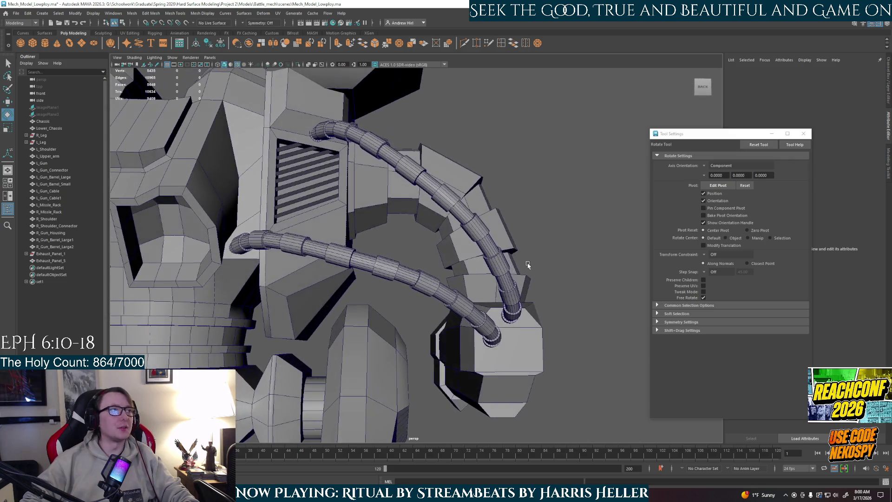
pyautogui.keyDown('alt'); pyautogui.moveTo(527, 152); pyautogui.dragTo(453, 218); pyautogui.keyUp('alt')
pyautogui.moveTo(453, 218); pyautogui.dragTo(538, 194, button='right')
pyautogui.keyDown('alt'); pyautogui.moveTo(538, 195); pyautogui.dragTo(468, 205); pyautogui.keyUp('alt')
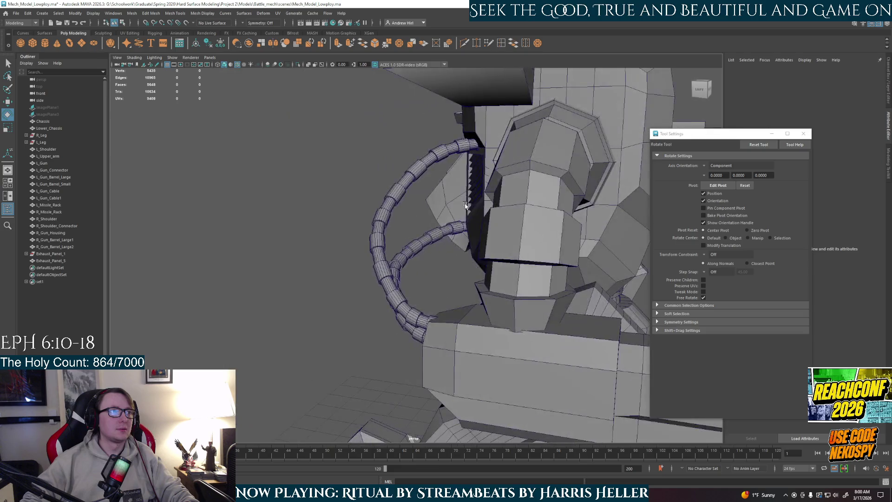
pyautogui.keyDown('alt'); pyautogui.moveTo(522, 228); pyautogui.dragTo(451, 247); pyautogui.keyUp('alt')
pyautogui.scroll(10, 451, 248)
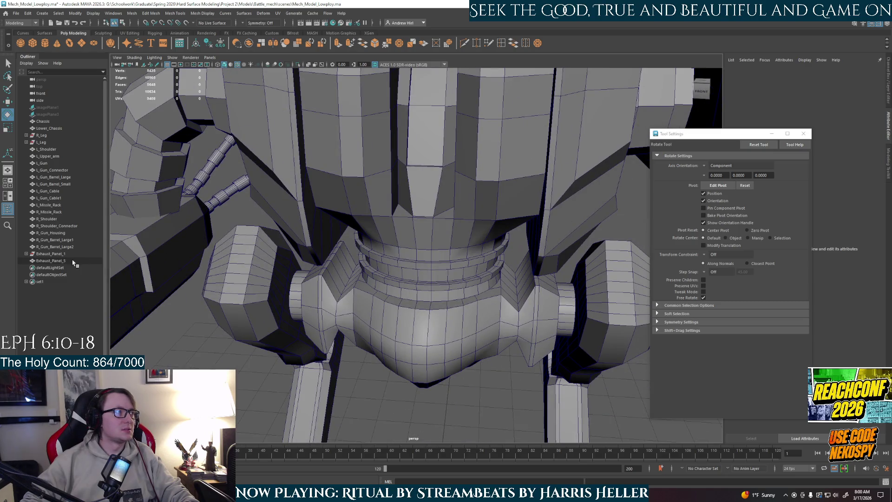
# Select Exhaust_Panel_1 in the Outliner and view the back of the mech.
pyautogui.click(51, 254)
pyautogui.moveTo(167, 267)
pyautogui.keyDown('alt'); pyautogui.mouseDown()
pyautogui.moveTo(273, 273)
pyautogui.moveTo(341, 225)
pyautogui.moveTo(370, 255)
pyautogui.moveTo(357, 246)
pyautogui.mouseUp(); pyautogui.keyUp('alt')
pyautogui.scroll(3, 357, 246)
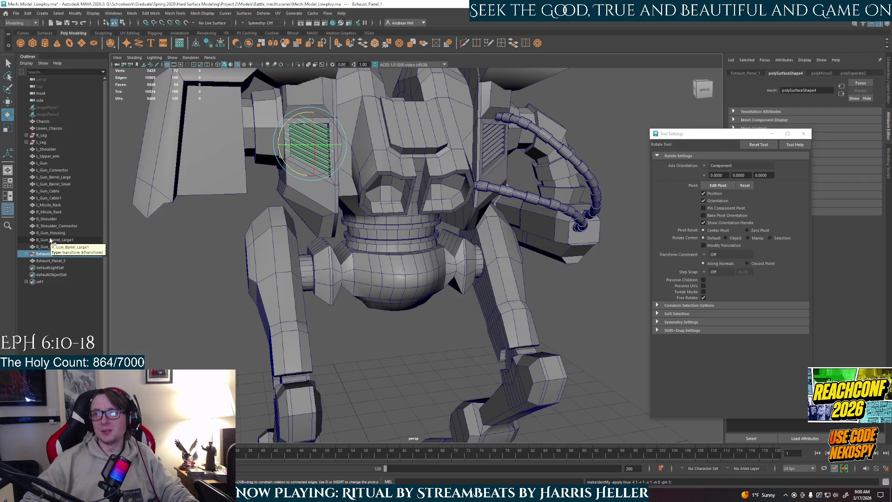
# Unparent Exhaust_Panel_3 from Exhaust_Panel_1 and delete the empty Exhaust_Panel_1 group.
pyautogui.click(26, 254)
pyautogui.click(54, 260)
pyautogui.moveTo(58, 264); pyautogui.dragTo(62, 252)
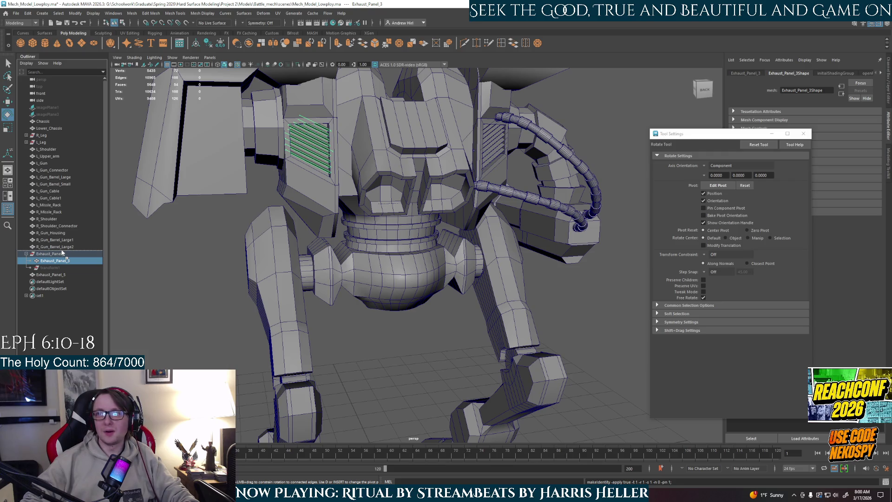
pyautogui.moveTo(61, 252); pyautogui.dragTo(62, 253)
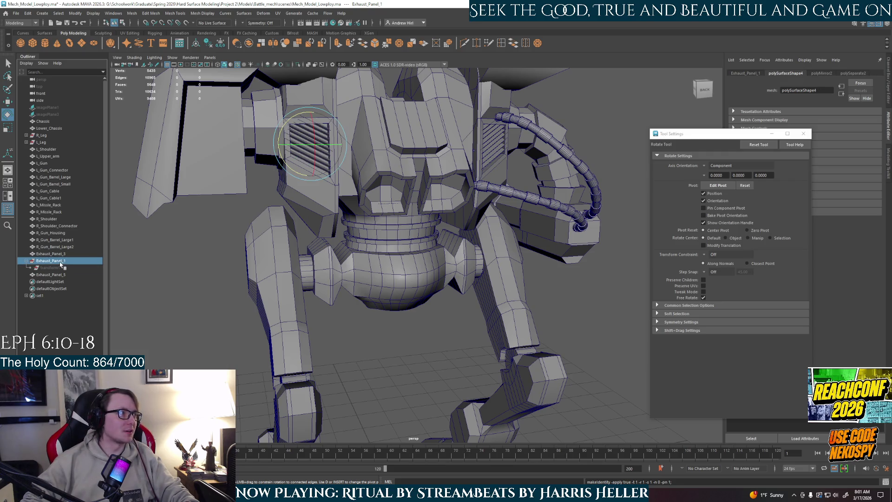
pyautogui.click(65, 269)
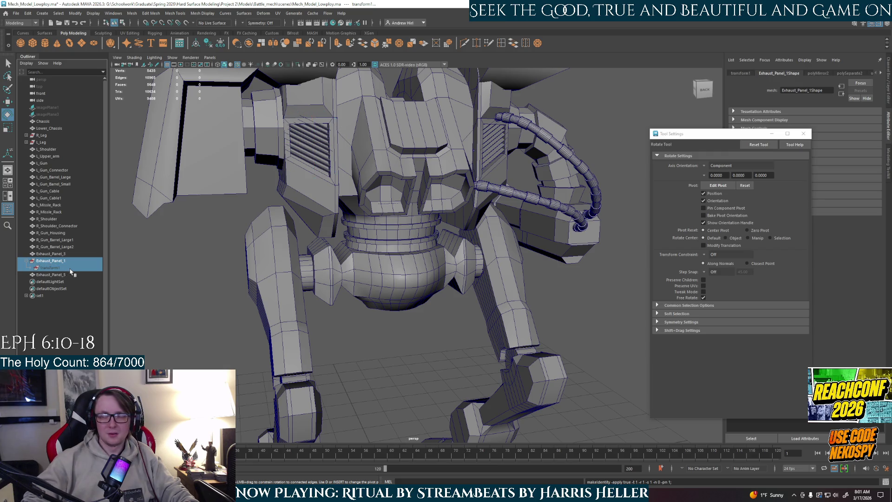
pyautogui.press('Delete')
# Rename Exhaust_Panel_3 to Exhaust_Panel_1.
pyautogui.click(69, 254)
pyautogui.doubleClick(69, 254)
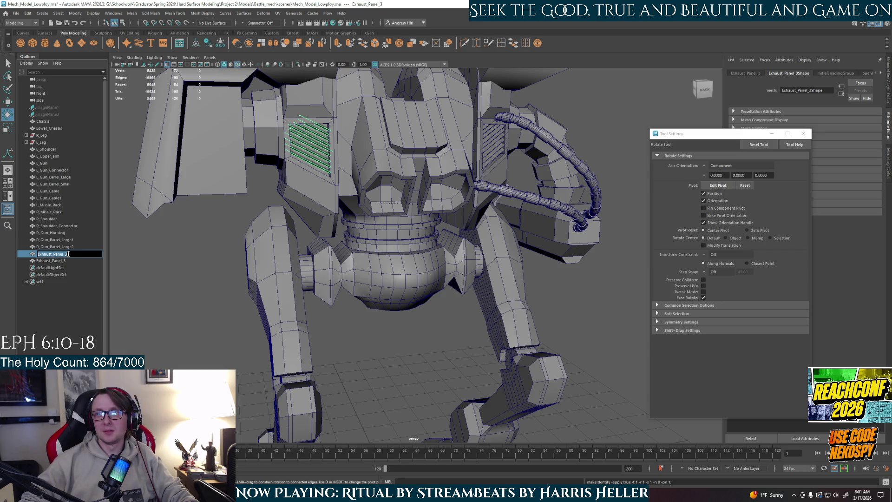
pyautogui.click(69, 253)
pyautogui.press('BackSpace')
pyautogui.write('1')
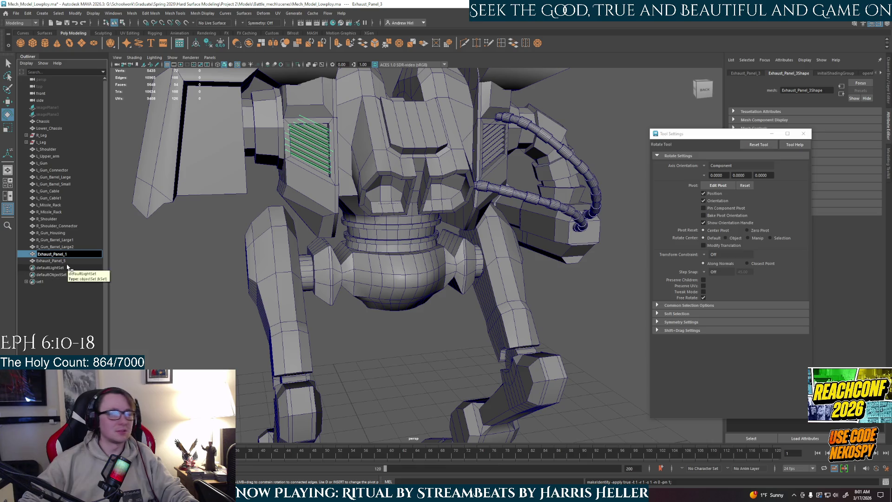
pyautogui.press('Return')
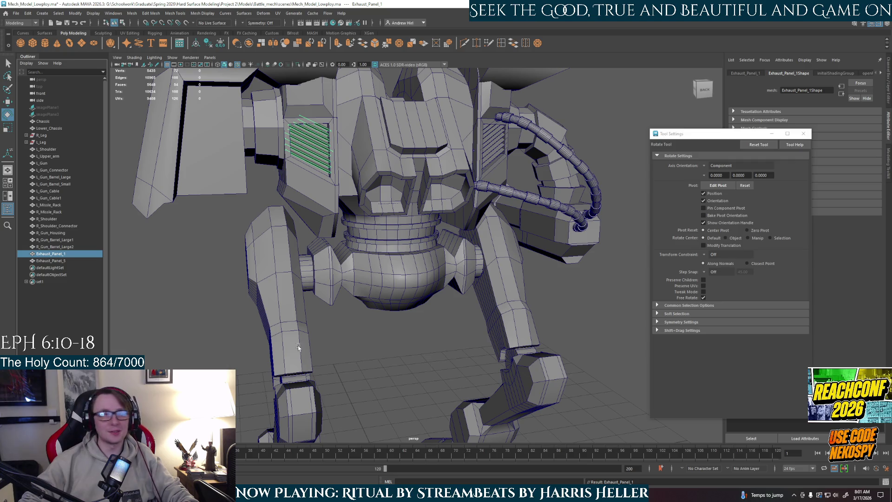
# Accept the AutoSave prompt and rename Exhaust_Panel_5 to Exhaust_Panel_2.
pyautogui.click(69, 261)
pyautogui.doubleClick(77, 263)
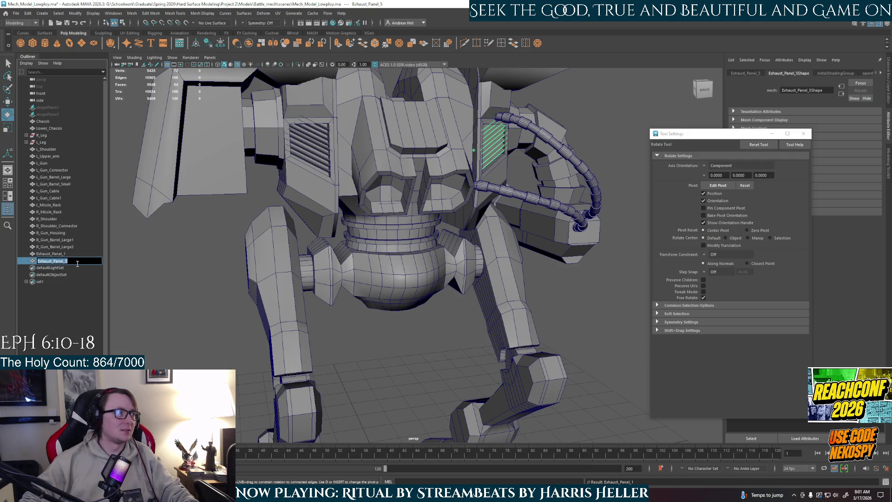
pyautogui.press('Return')
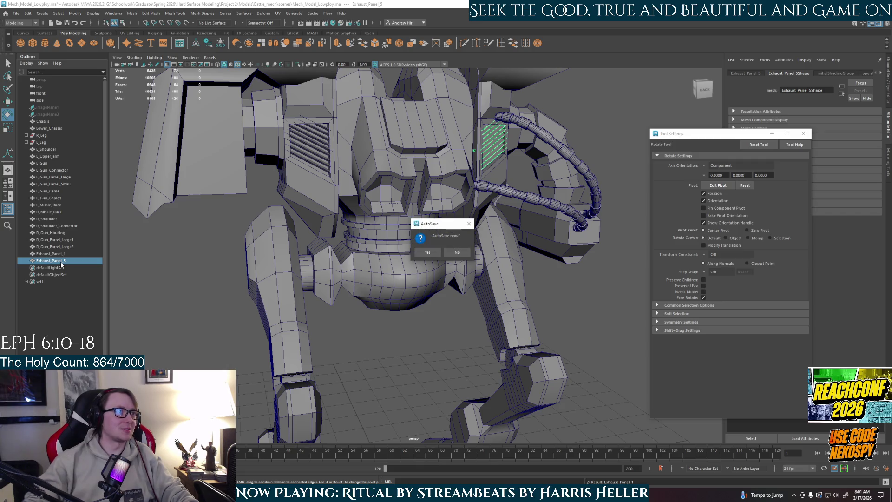
pyautogui.press('Return')
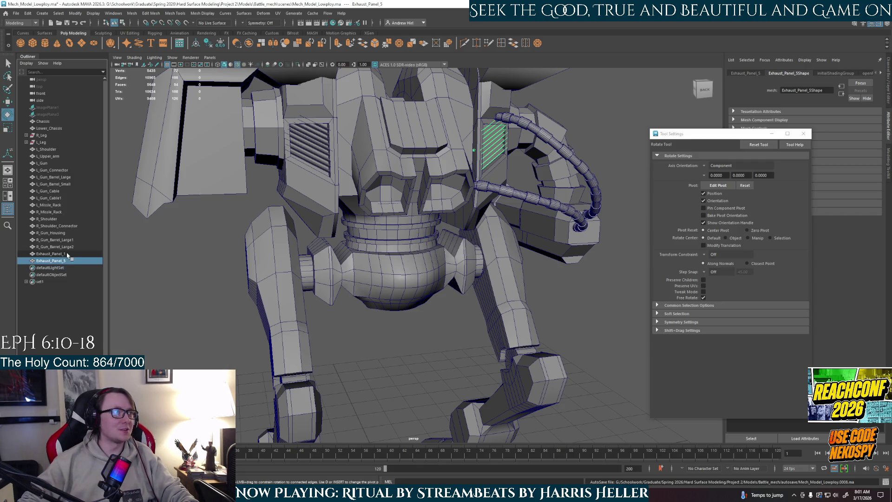
pyautogui.doubleClick(71, 262)
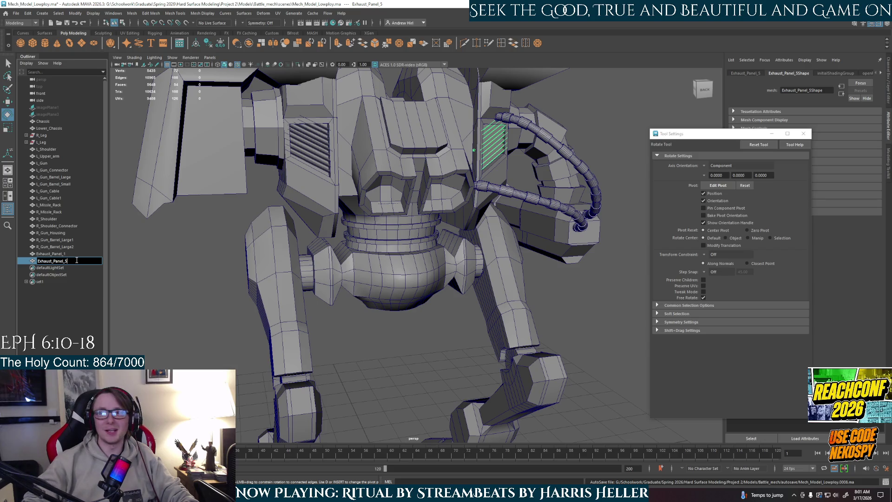
pyautogui.press('BackSpace')
pyautogui.write('2')
pyautogui.press('Return')
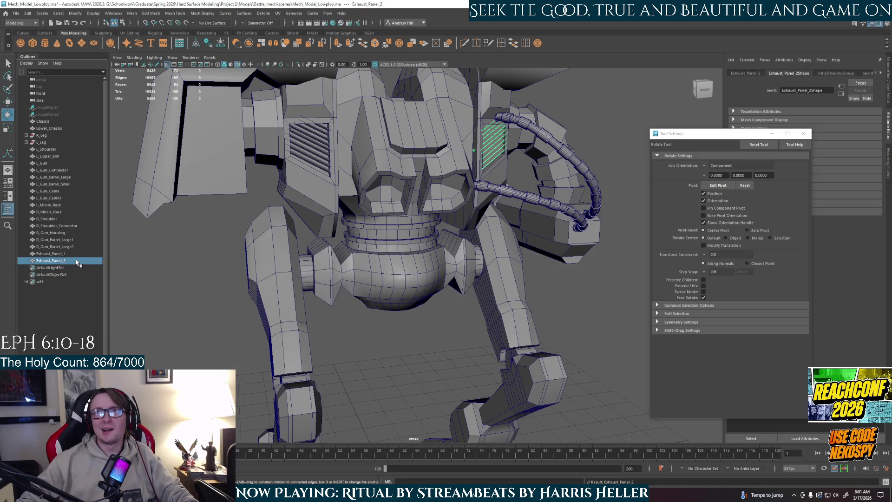
pyautogui.click(325, 374)
pyautogui.moveTo(421, 265)
pyautogui.keyDown('alt'); pyautogui.mouseDown()
pyautogui.moveTo(399, 251)
pyautogui.moveTo(377, 291)
pyautogui.moveTo(383, 284)
pyautogui.moveTo(383, 315)
pyautogui.moveTo(305, 326)
pyautogui.moveTo(350, 327)
pyautogui.moveTo(329, 308)
pyautogui.moveTo(424, 335)
pyautogui.mouseUp(); pyautogui.keyUp('alt')
pyautogui.scroll(5, 378, 291)
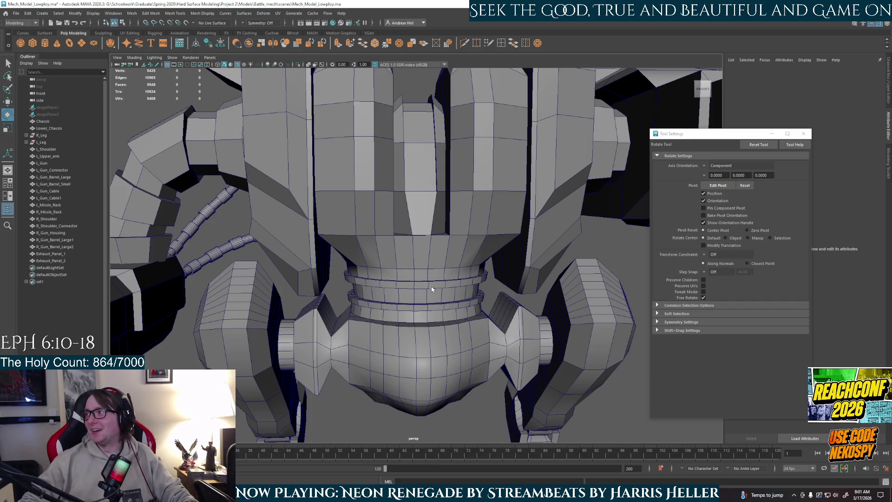
# Select the Chassis mesh, isolate it with Ctrl+1, and orbit around it.
pyautogui.scroll(-8, 445, 299)
pyautogui.keyDown('alt'); pyautogui.moveTo(431, 298); pyautogui.dragTo(319, 320); pyautogui.keyUp('alt')
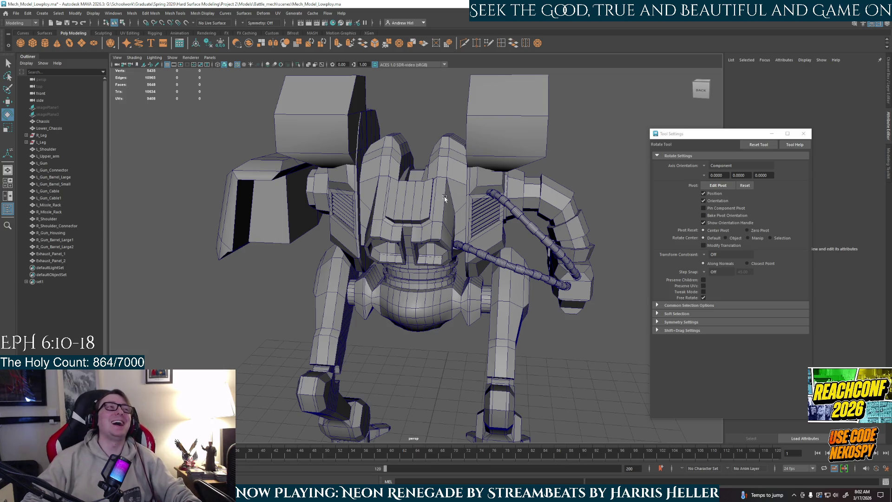
pyautogui.keyDown('alt'); pyautogui.moveTo(465, 214); pyautogui.dragTo(345, 216); pyautogui.keyUp('alt')
pyautogui.click(418, 216)
pyautogui.press('alt')
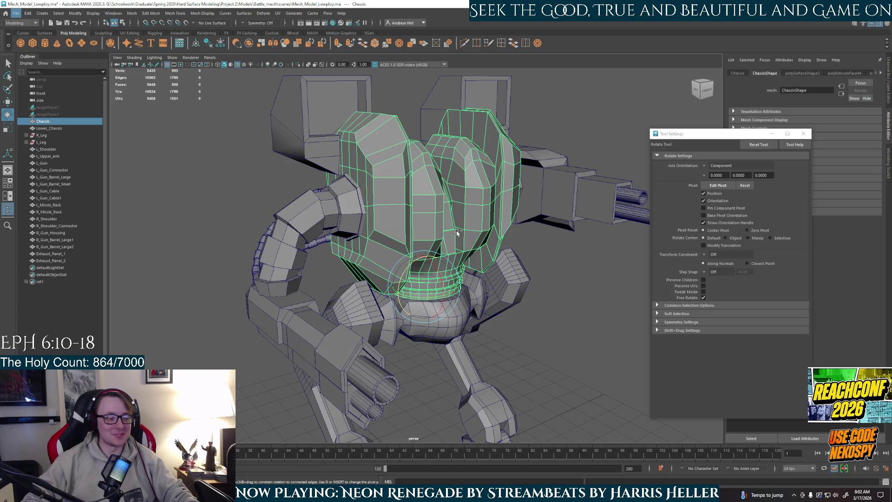
pyautogui.hotkey('ctrl', '1')
pyautogui.click(524, 274)
pyautogui.keyDown('alt'); pyautogui.moveTo(523, 273); pyautogui.dragTo(470, 205); pyautogui.keyUp('alt')
pyautogui.scroll(5, 455, 202)
pyautogui.moveTo(429, 240)
pyautogui.keyDown('alt'); pyautogui.mouseDown()
pyautogui.moveTo(559, 274)
pyautogui.moveTo(595, 255)
pyautogui.moveTo(413, 234)
pyautogui.moveTo(413, 260)
pyautogui.mouseUp(); pyautogui.keyUp('alt')
pyautogui.scroll(6, 413, 234)
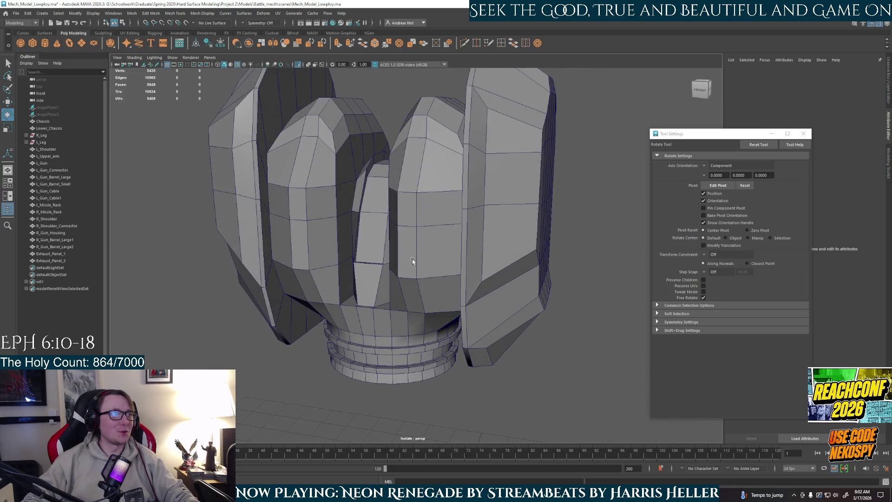
# Create a poly cube and move it up into the chassis front centre gap.
pyautogui.keyDown('alt'); pyautogui.moveTo(344, 267); pyautogui.dragTo(367, 273); pyautogui.keyUp('alt')
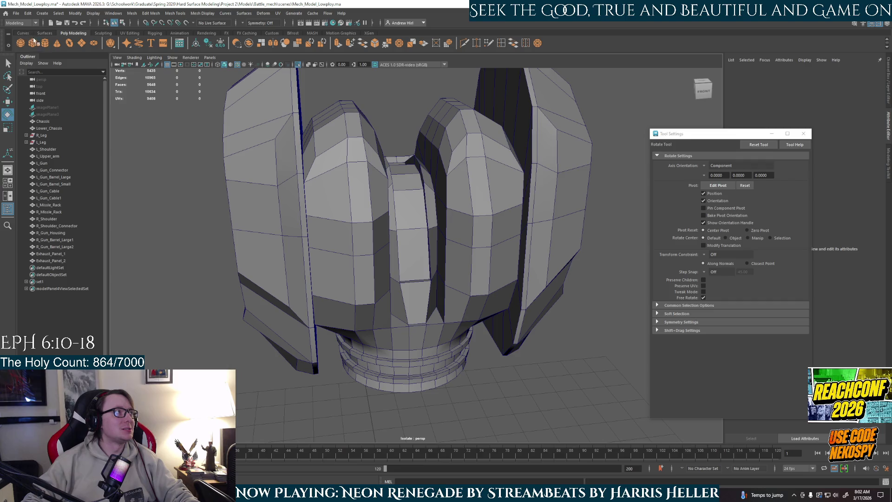
pyautogui.keyDown('alt'); pyautogui.moveTo(206, 111); pyautogui.dragTo(185, 111); pyautogui.keyUp('alt')
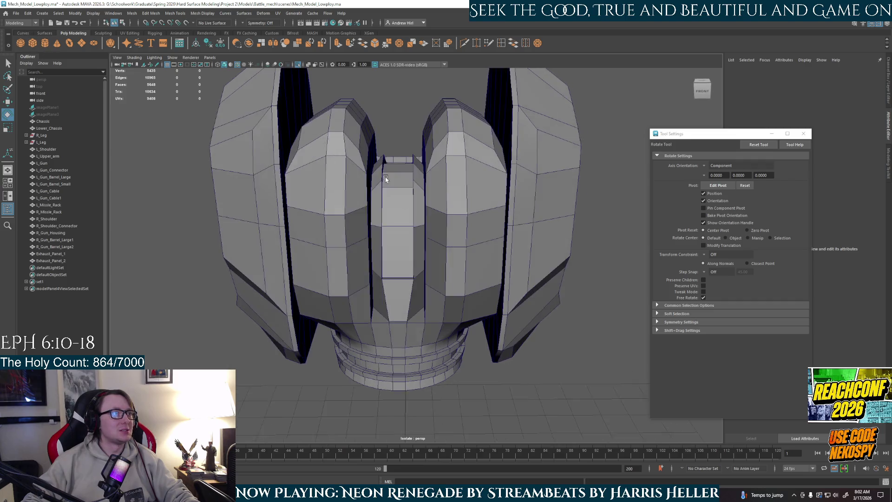
pyautogui.click(32, 42)
pyautogui.press('w')
pyautogui.scroll(-5, 400, 399)
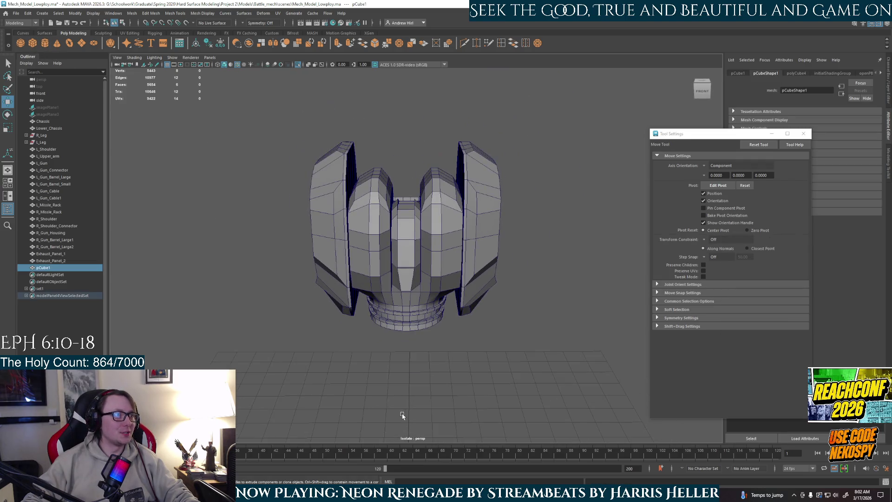
pyautogui.moveTo(410, 421)
pyautogui.mouseDown()
pyautogui.moveTo(410, 237)
pyautogui.moveTo(381, 160)
pyautogui.moveTo(379, 298)
pyautogui.moveTo(379, 252)
pyautogui.mouseUp()
pyautogui.scroll(5, 390, 232)
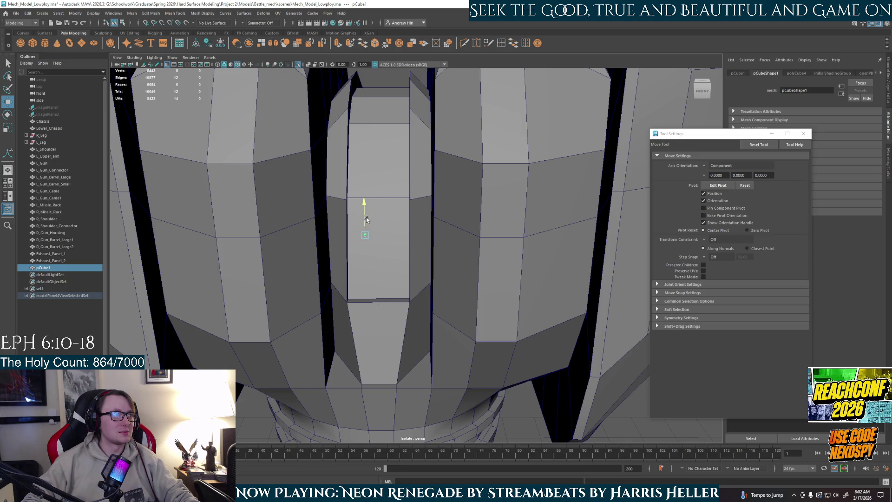
pyautogui.doubleClick(65, 268)
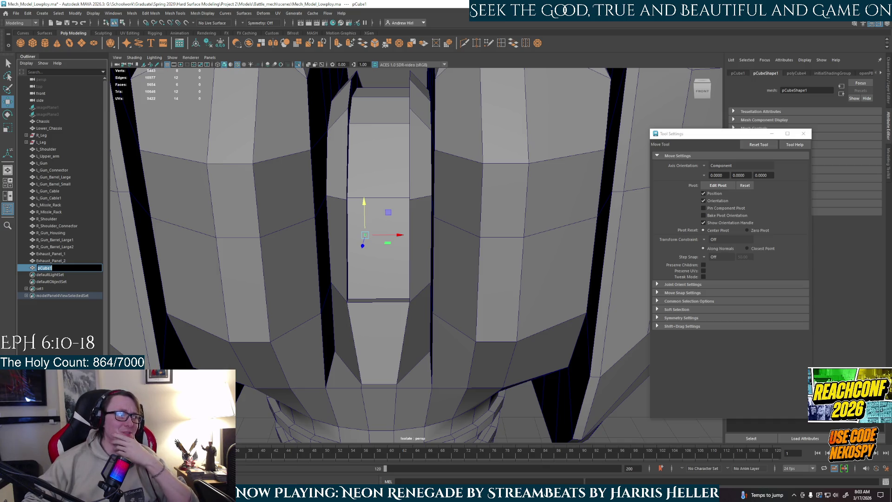
pyautogui.press('super')
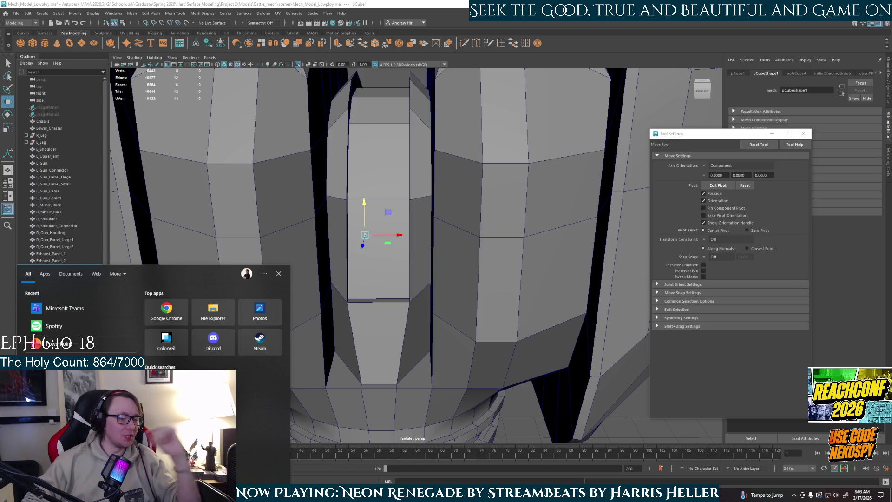
pyautogui.write('houdini')
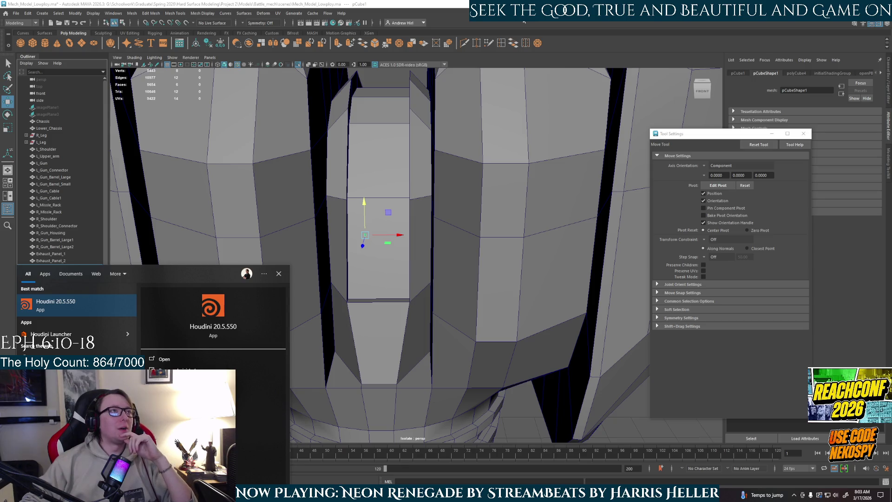
pyautogui.press('Return')
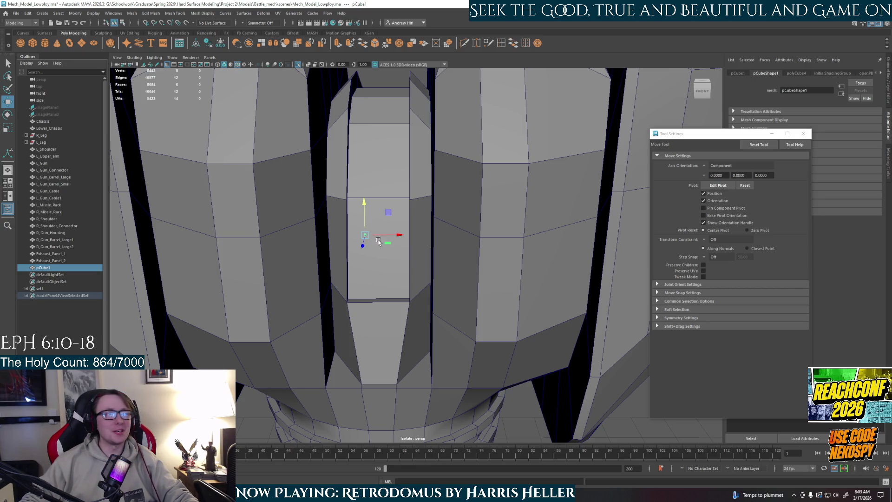
# Scale pCube1 along its width to fit the chassis central panel.
pyautogui.press('r')
pyautogui.moveTo(394, 238); pyautogui.dragTo(409, 239)
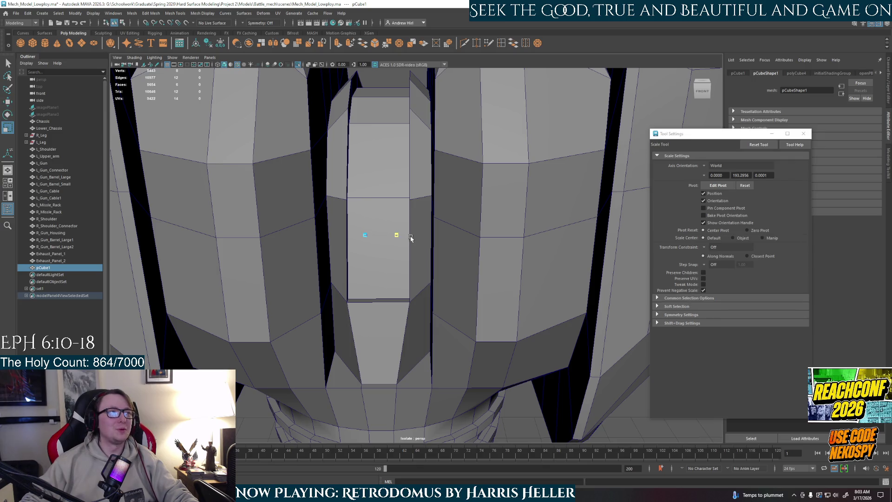
pyautogui.moveTo(481, 247); pyautogui.dragTo(402, 242)
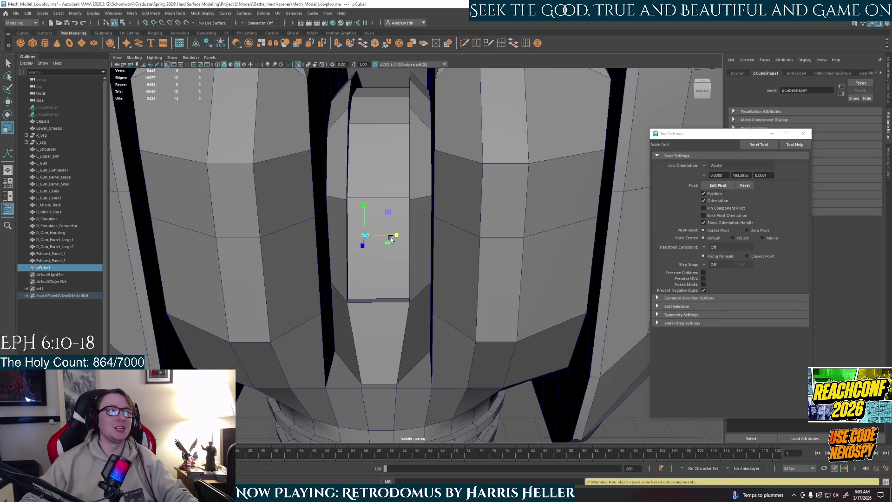
pyautogui.click(432, 238)
pyautogui.click(363, 236)
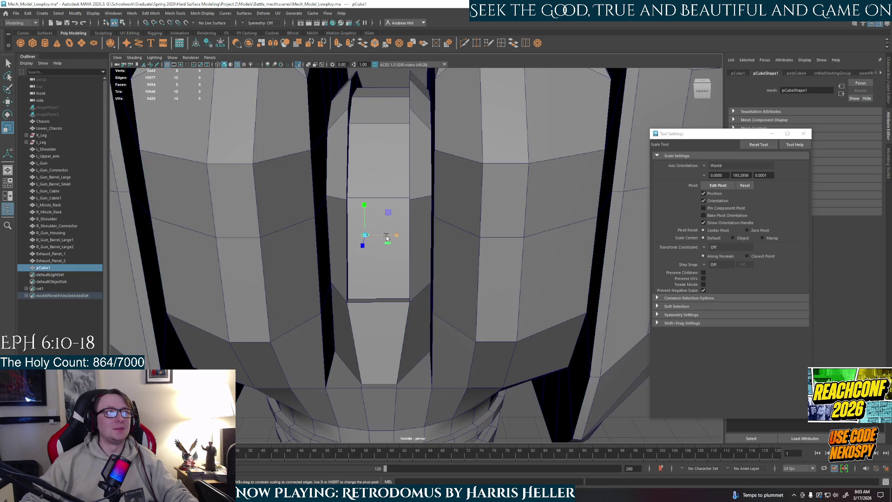
pyautogui.keyDown('alt'); pyautogui.moveTo(454, 240); pyautogui.dragTo(353, 300); pyautogui.keyUp('alt')
# Widen the cube's thin face across the panel, undoing an unwanted raise.
pyautogui.press('w')
pyautogui.moveTo(327, 395)
pyautogui.mouseDown()
pyautogui.moveTo(345, 381)
pyautogui.moveTo(352, 310)
pyautogui.moveTo(333, 320)
pyautogui.moveTo(596, 333)
pyautogui.moveTo(548, 347)
pyautogui.moveTo(376, 265)
pyautogui.moveTo(372, 276)
pyautogui.moveTo(372, 227)
pyautogui.mouseUp()
pyautogui.press('r')
pyautogui.press('w')
pyautogui.hotkey('ctrl', 'z')
pyautogui.press('r')
pyautogui.moveTo(408, 232)
pyautogui.mouseDown()
pyautogui.moveTo(464, 235)
pyautogui.moveTo(453, 241)
pyautogui.moveTo(454, 334)
pyautogui.moveTo(418, 260)
pyautogui.moveTo(447, 265)
pyautogui.moveTo(443, 356)
pyautogui.mouseUp()
pyautogui.press('w')
pyautogui.press('r')
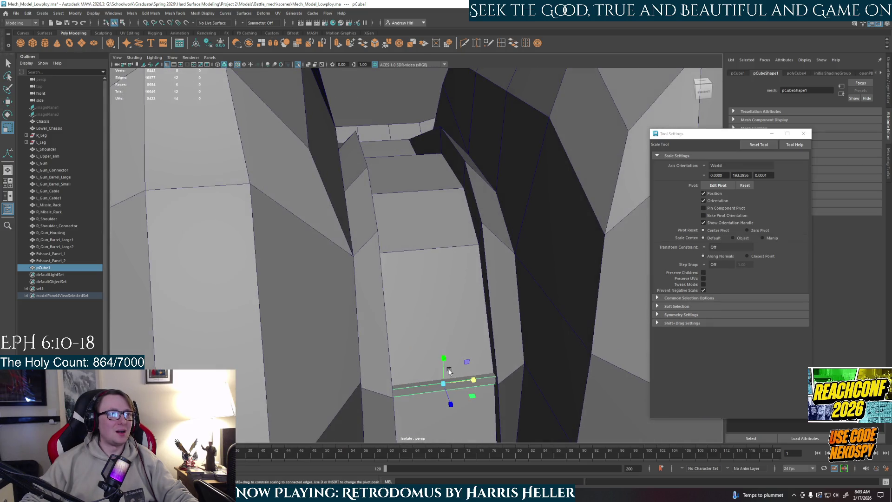
pyautogui.press('w')
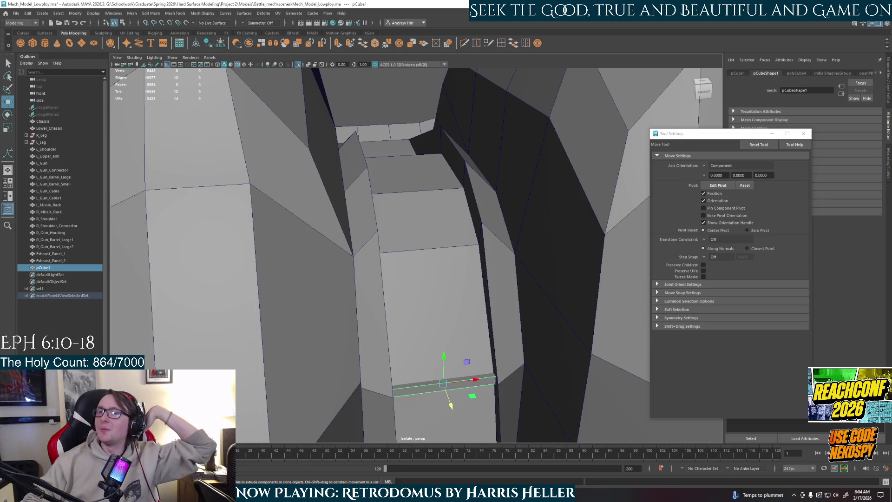
# Rotate the bar's middle edge loop to match the chassis panel's slope.
pyautogui.keyDown('alt'); pyautogui.moveTo(467, 358); pyautogui.dragTo(475, 369); pyautogui.keyUp('alt')
pyautogui.keyDown('alt'); pyautogui.moveTo(475, 369); pyautogui.dragTo(442, 319, button='middle'); pyautogui.keyUp('alt')
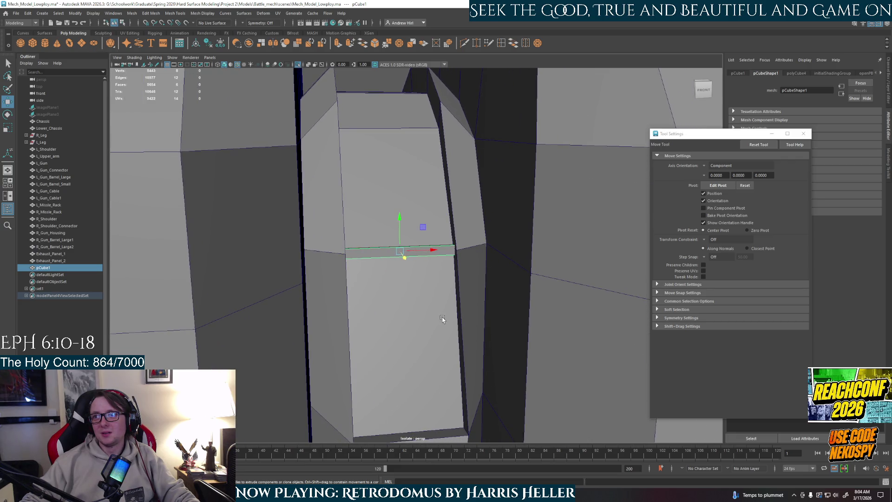
pyautogui.keyDown('alt'); pyautogui.moveTo(444, 315); pyautogui.dragTo(448, 319); pyautogui.keyUp('alt')
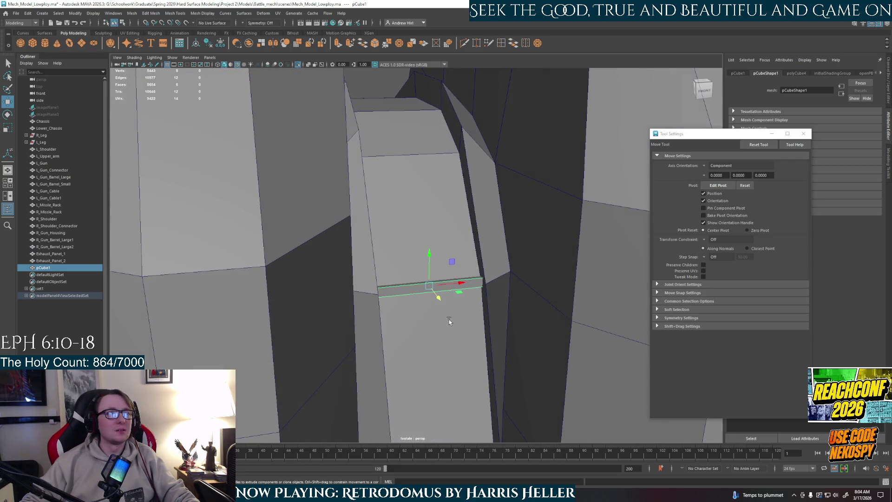
pyautogui.press('e')
pyautogui.moveTo(438, 269); pyautogui.dragTo(439, 286)
pyautogui.moveTo(484, 308)
pyautogui.mouseDown()
pyautogui.moveTo(420, 275)
pyautogui.moveTo(455, 317)
pyautogui.moveTo(416, 339)
pyautogui.moveTo(416, 355)
pyautogui.mouseUp()
pyautogui.press('w')
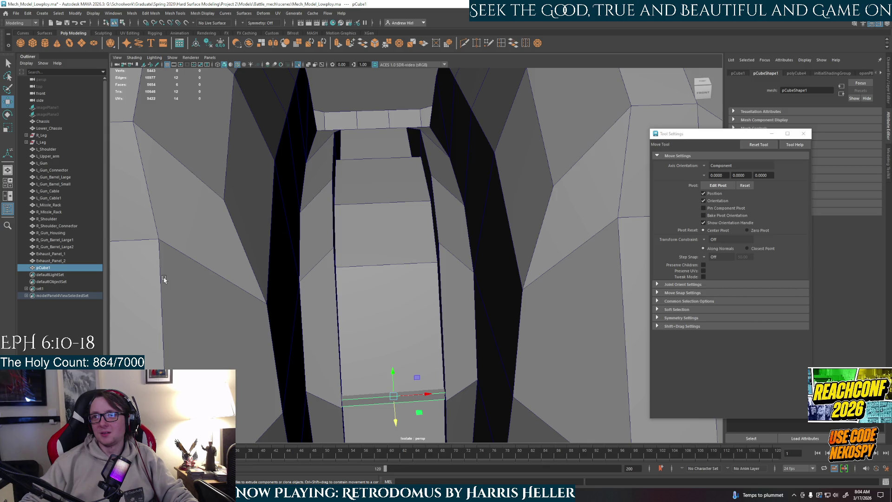
pyautogui.scroll(-6, 313, 324)
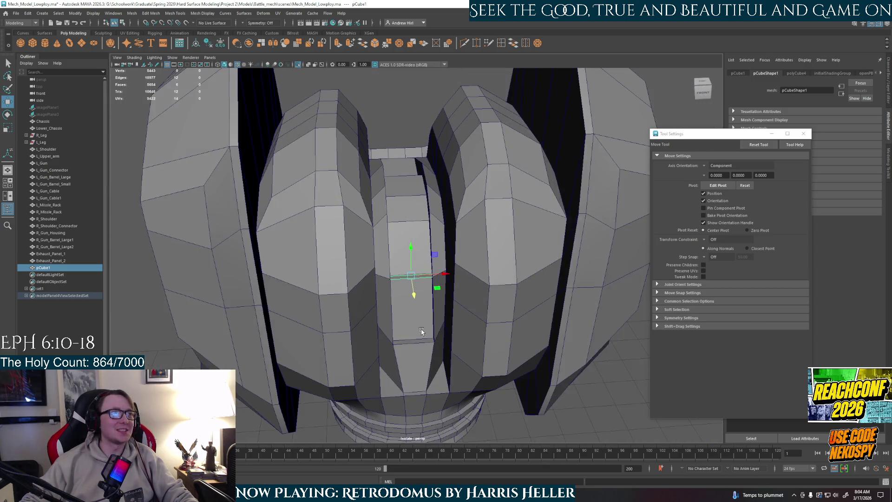
pyautogui.moveTo(313, 324)
pyautogui.keyDown('alt'); pyautogui.mouseDown()
pyautogui.moveTo(378, 302)
pyautogui.moveTo(414, 304)
pyautogui.mouseUp(); pyautogui.keyUp('alt')
pyautogui.scroll(8, 414, 304)
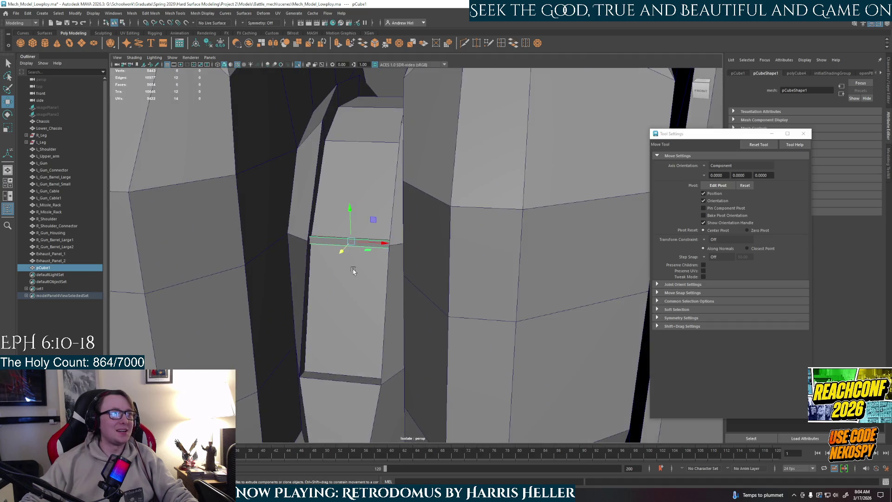
pyautogui.doubleClick(63, 268)
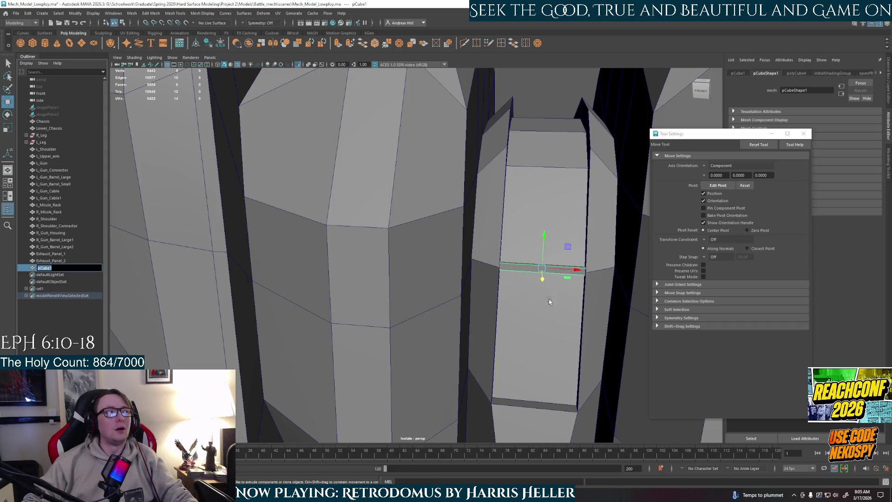
# Rename pCube1 to Cockpit_Brace in the Outliner.
pyautogui.press('Return')
pyautogui.doubleClick(53, 268)
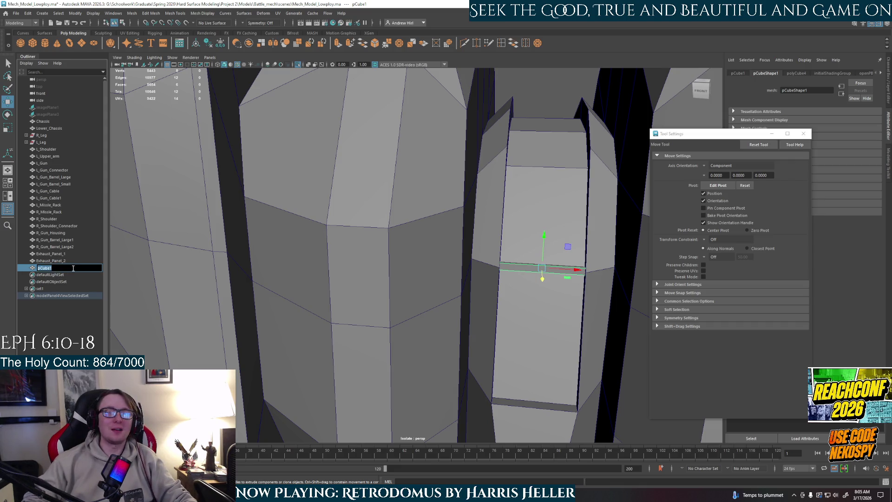
pyautogui.press('BackSpace')
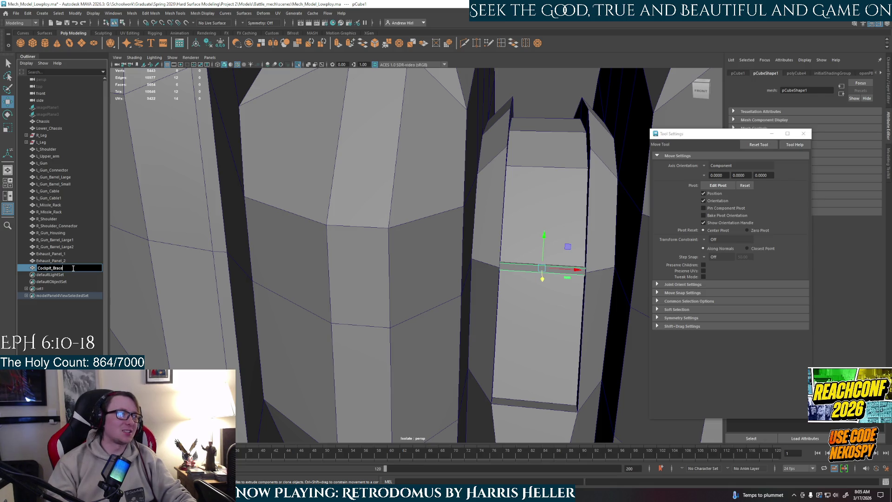
pyautogui.write('e')
pyautogui.press('Return')
pyautogui.moveTo(419, 267)
pyautogui.keyDown('alt'); pyautogui.mouseDown()
pyautogui.moveTo(469, 302)
pyautogui.moveTo(462, 316)
pyautogui.moveTo(464, 282)
pyautogui.moveTo(456, 292)
pyautogui.moveTo(446, 279)
pyautogui.moveTo(443, 295)
pyautogui.mouseUp(); pyautogui.keyUp('alt')
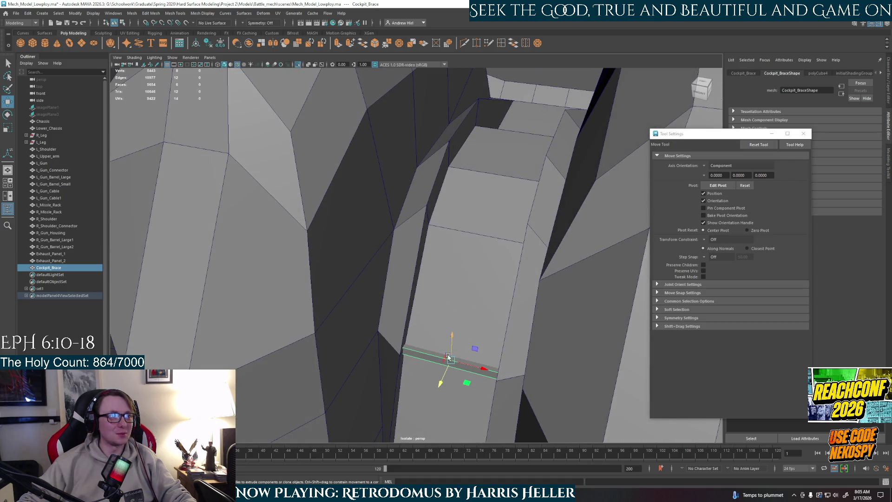
# Bevel two edges across the cockpit brace to cut a thin strip.
pyautogui.press('e')
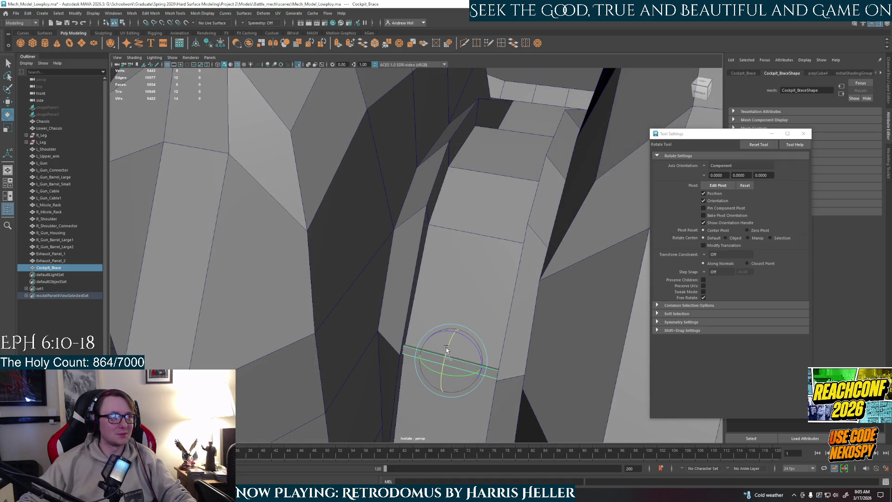
pyautogui.moveTo(446, 349)
pyautogui.keyDown('alt'); pyautogui.mouseDown()
pyautogui.moveTo(464, 331)
pyautogui.moveTo(449, 316)
pyautogui.moveTo(442, 288)
pyautogui.mouseUp(); pyautogui.keyUp('alt')
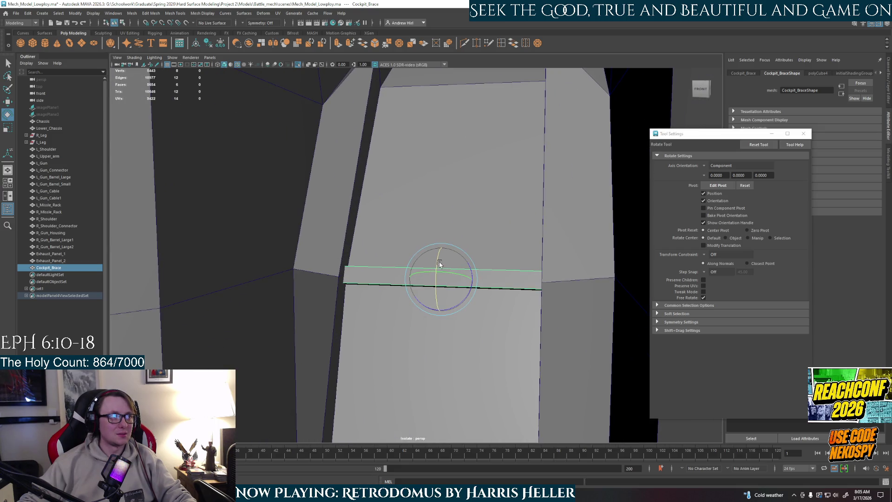
pyautogui.press('q')
pyautogui.moveTo(446, 260); pyautogui.dragTo(440, 272, button='right')
pyautogui.hotkey('ctrl', 'b')
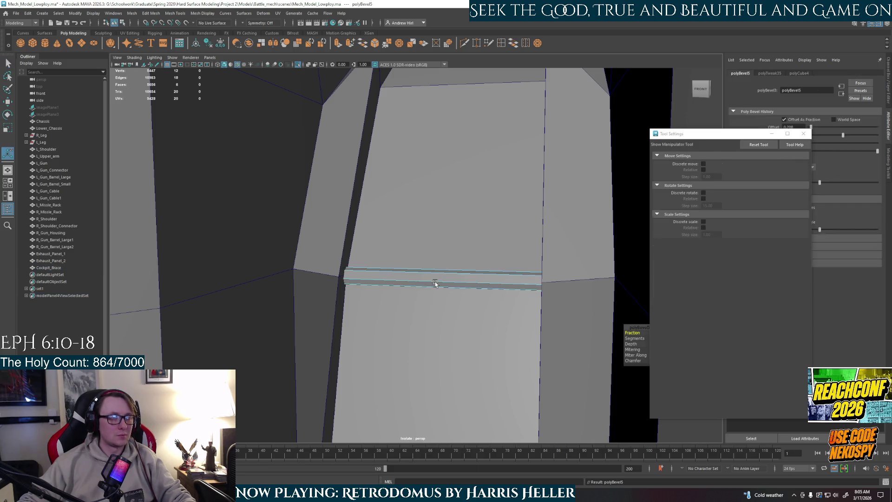
pyautogui.scroll(-3, 414, 291)
pyautogui.moveTo(423, 272)
pyautogui.mouseDown(button='right')
pyautogui.moveTo(437, 255)
pyautogui.moveTo(420, 269)
pyautogui.mouseUp(button='right')
pyautogui.scroll(-3, 421, 270)
pyautogui.moveTo(426, 309)
pyautogui.keyDown('alt'); pyautogui.mouseDown()
pyautogui.moveTo(411, 302)
pyautogui.moveTo(418, 296)
pyautogui.mouseUp(); pyautogui.keyUp('alt')
pyautogui.scroll(3, 418, 296)
# Thicken the bevelled face loop by scaling along component-aligned axes.
pyautogui.doubleClick(418, 316)
pyautogui.press('r')
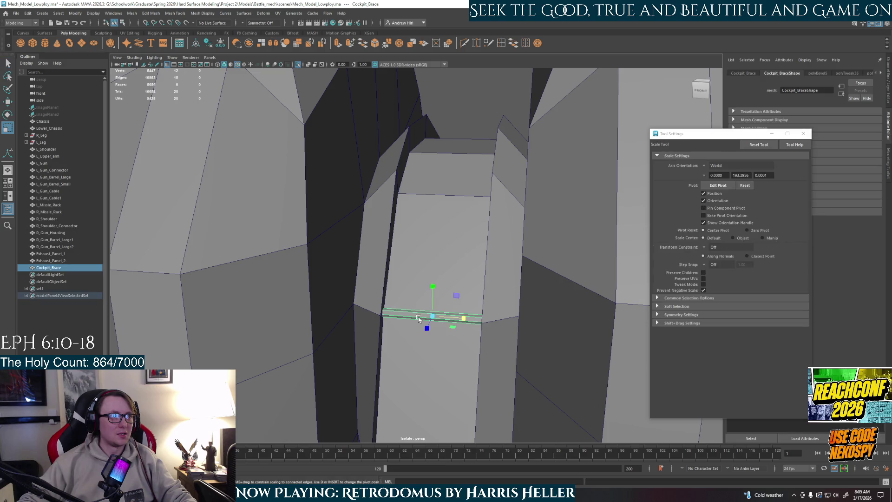
pyautogui.keyDown('alt'); pyautogui.moveTo(432, 319); pyautogui.dragTo(447, 329); pyautogui.keyUp('alt')
pyautogui.click(701, 86)
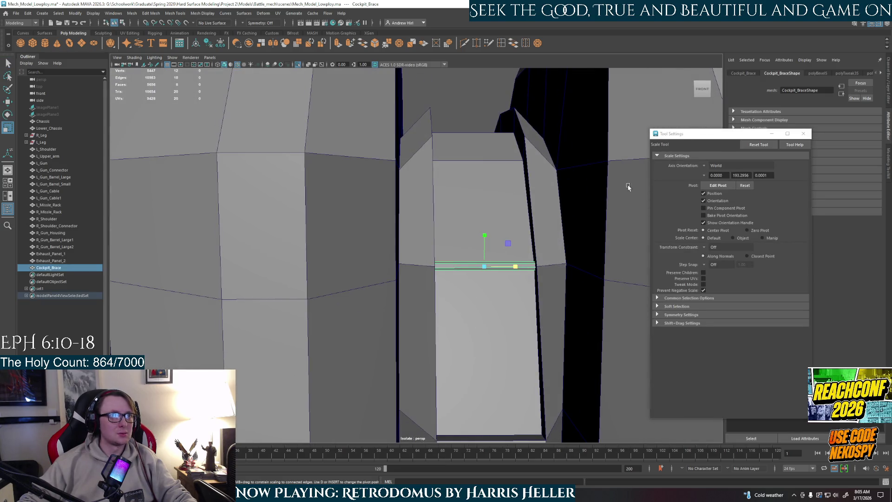
pyautogui.click(704, 166)
pyautogui.click(722, 185)
pyautogui.moveTo(473, 284)
pyautogui.keyDown('alt'); pyautogui.mouseDown()
pyautogui.moveTo(490, 288)
pyautogui.moveTo(379, 271)
pyautogui.mouseUp(); pyautogui.keyUp('alt')
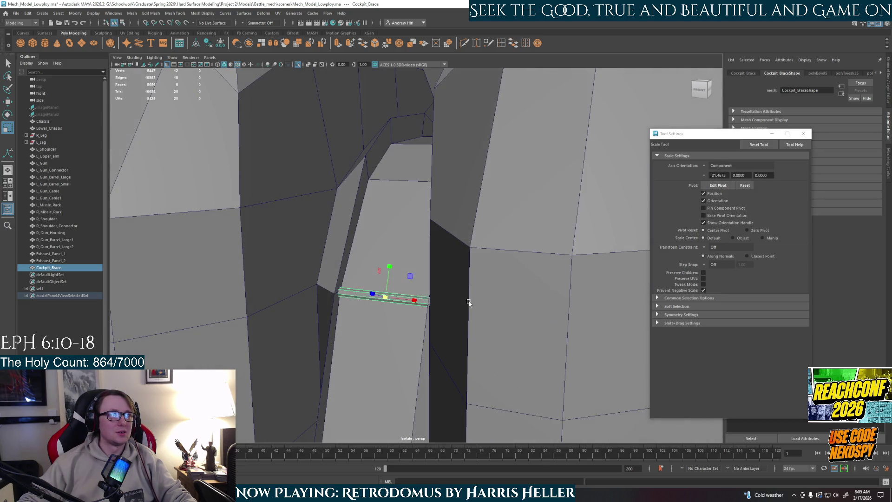
pyautogui.moveTo(376, 269); pyautogui.dragTo(372, 267, button='middle')
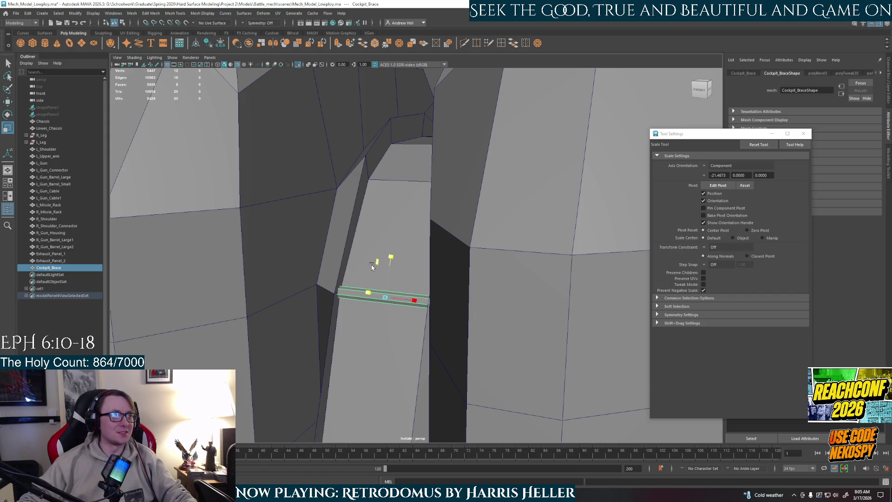
pyautogui.moveTo(370, 266)
pyautogui.keyDown('alt'); pyautogui.mouseDown()
pyautogui.moveTo(467, 293)
pyautogui.moveTo(409, 296)
pyautogui.moveTo(419, 296)
pyautogui.moveTo(367, 278)
pyautogui.moveTo(362, 260)
pyautogui.moveTo(359, 297)
pyautogui.mouseUp(); pyautogui.keyUp('alt')
# Clone the strip higher up the brace as Cockpit_Brace1 and start rotating it to fit.
pyautogui.press('w')
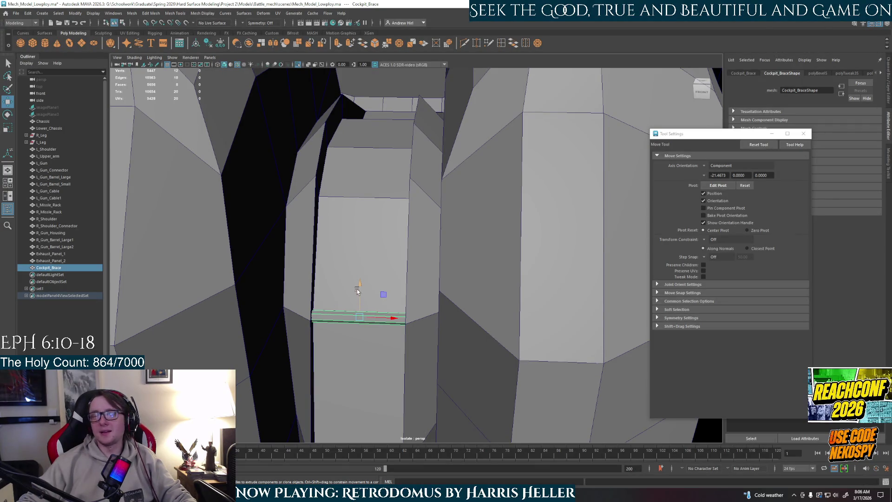
pyautogui.keyDown('shift'); pyautogui.moveTo(355, 296); pyautogui.dragTo(364, 186); pyautogui.keyUp('shift')
pyautogui.moveTo(367, 272)
pyautogui.keyDown('alt'); pyautogui.mouseDown()
pyautogui.moveTo(290, 317)
pyautogui.moveTo(312, 286)
pyautogui.moveTo(341, 274)
pyautogui.mouseUp(); pyautogui.keyUp('alt')
pyautogui.press('e')
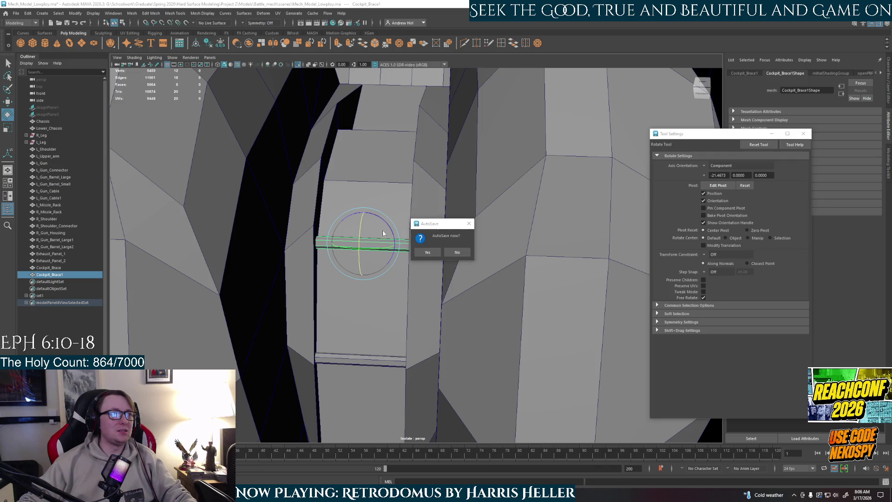
# Clone the strip further along as Cockpit_Brace2 and tilt it to match the brace angle.
pyautogui.moveTo(438, 252)
pyautogui.keyDown('alt'); pyautogui.mouseDown()
pyautogui.moveTo(419, 281)
pyautogui.moveTo(420, 245)
pyautogui.moveTo(464, 294)
pyautogui.moveTo(403, 324)
pyautogui.moveTo(493, 299)
pyautogui.moveTo(464, 305)
pyautogui.moveTo(489, 283)
pyautogui.moveTo(494, 245)
pyautogui.mouseUp(); pyautogui.keyUp('alt')
pyautogui.press('w')
pyautogui.press('e')
pyautogui.moveTo(490, 150)
pyautogui.keyDown('alt'); pyautogui.mouseDown()
pyautogui.moveTo(483, 158)
pyautogui.moveTo(507, 139)
pyautogui.moveTo(491, 170)
pyautogui.moveTo(444, 176)
pyautogui.mouseUp(); pyautogui.keyUp('alt')
pyautogui.press('w')
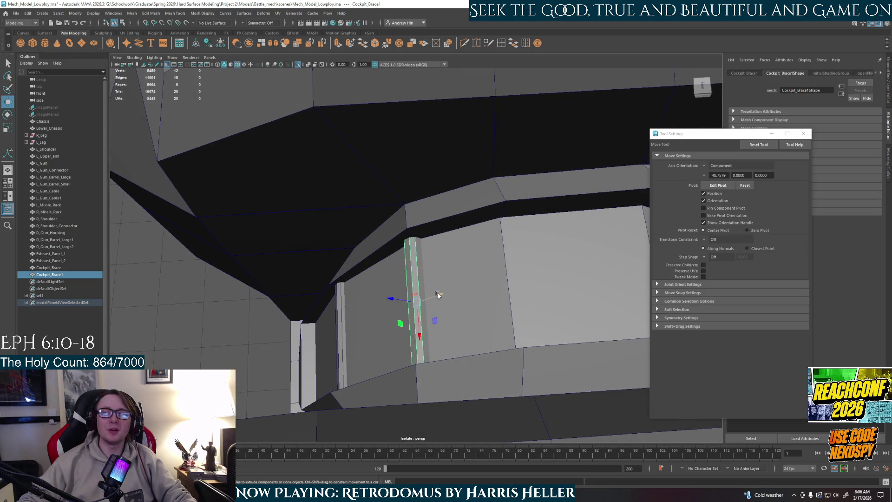
pyautogui.moveTo(438, 293)
pyautogui.keyDown('shift'); pyautogui.mouseDown()
pyautogui.moveTo(529, 278)
pyautogui.moveTo(479, 274)
pyautogui.moveTo(533, 289)
pyautogui.moveTo(504, 230)
pyautogui.moveTo(482, 276)
pyautogui.moveTo(506, 234)
pyautogui.moveTo(479, 310)
pyautogui.mouseUp(); pyautogui.keyUp('shift')
pyautogui.press('e')
pyautogui.press('w')
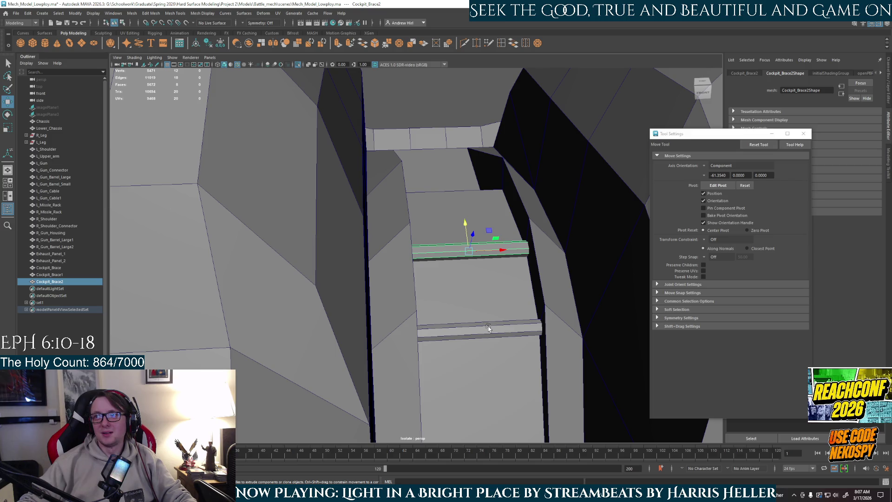
# Set the Move axis orientation to World and clone Cockpit_Brace3 further up the brace.
pyautogui.moveTo(489, 319)
pyautogui.keyDown('alt'); pyautogui.mouseDown()
pyautogui.moveTo(458, 319)
pyautogui.moveTo(379, 275)
pyautogui.mouseUp(); pyautogui.keyUp('alt')
pyautogui.press('e')
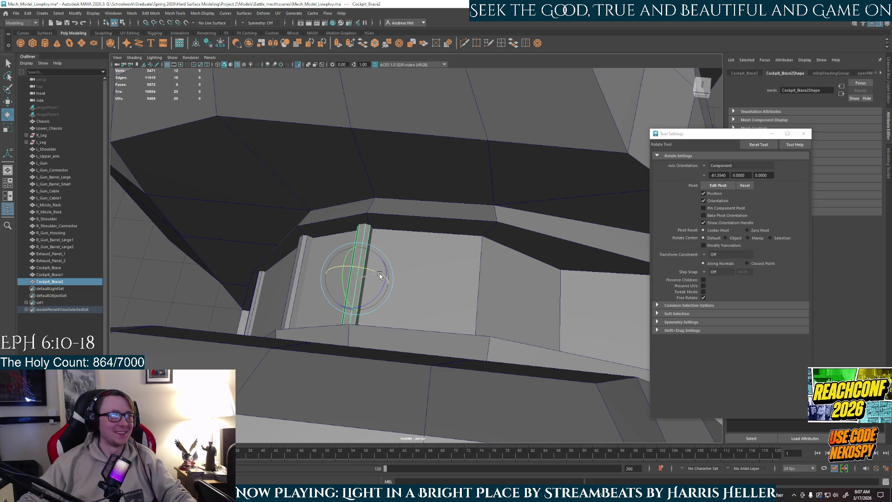
pyautogui.press('w')
pyautogui.moveTo(382, 282)
pyautogui.keyDown('alt'); pyautogui.mouseDown()
pyautogui.moveTo(441, 263)
pyautogui.moveTo(458, 247)
pyautogui.mouseUp(); pyautogui.keyUp('alt')
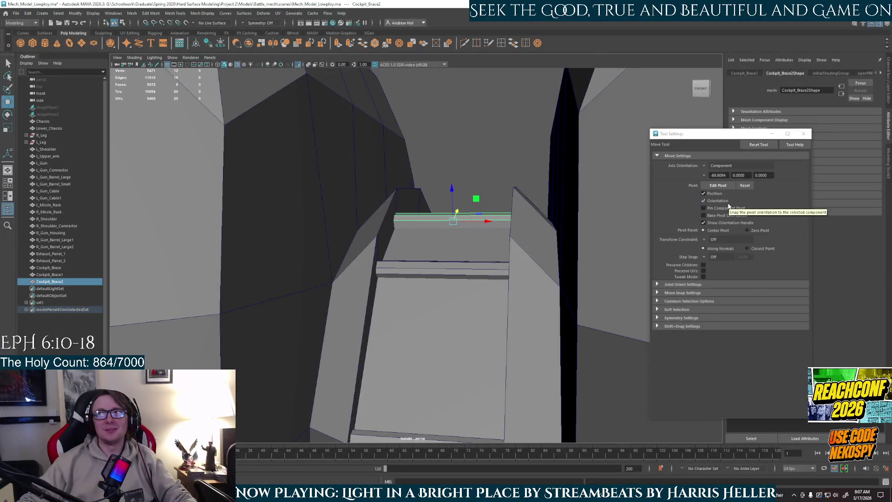
pyautogui.moveTo(477, 249)
pyautogui.keyDown('alt'); pyautogui.mouseDown()
pyautogui.moveTo(460, 280)
pyautogui.moveTo(372, 285)
pyautogui.mouseUp(); pyautogui.keyUp('alt')
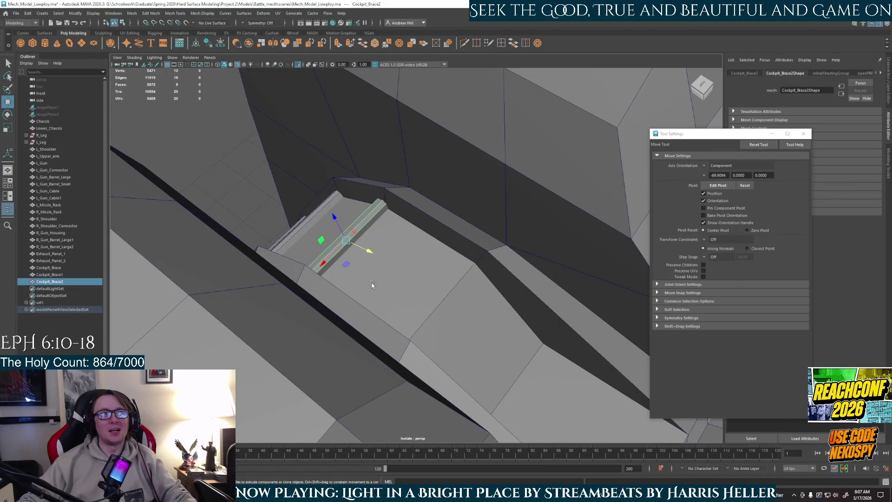
pyautogui.click(711, 166)
pyautogui.click(716, 170)
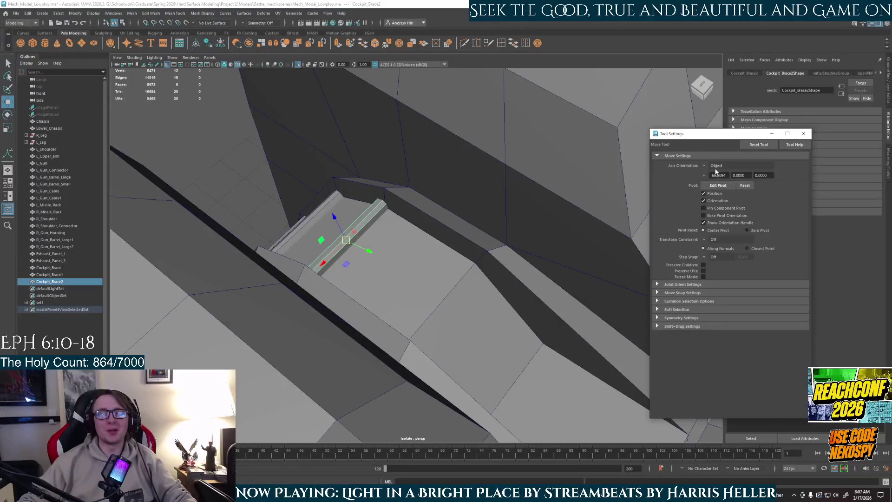
pyautogui.click(716, 166)
pyautogui.click(718, 174)
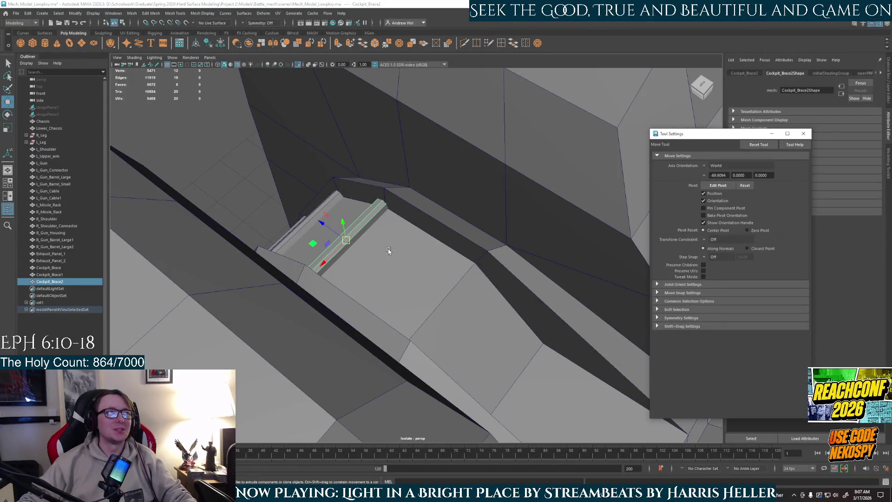
pyautogui.moveTo(331, 235)
pyautogui.keyDown('alt'); pyautogui.mouseDown()
pyautogui.moveTo(324, 261)
pyautogui.moveTo(428, 307)
pyautogui.moveTo(432, 279)
pyautogui.moveTo(456, 294)
pyautogui.moveTo(456, 281)
pyautogui.mouseUp(); pyautogui.keyUp('alt')
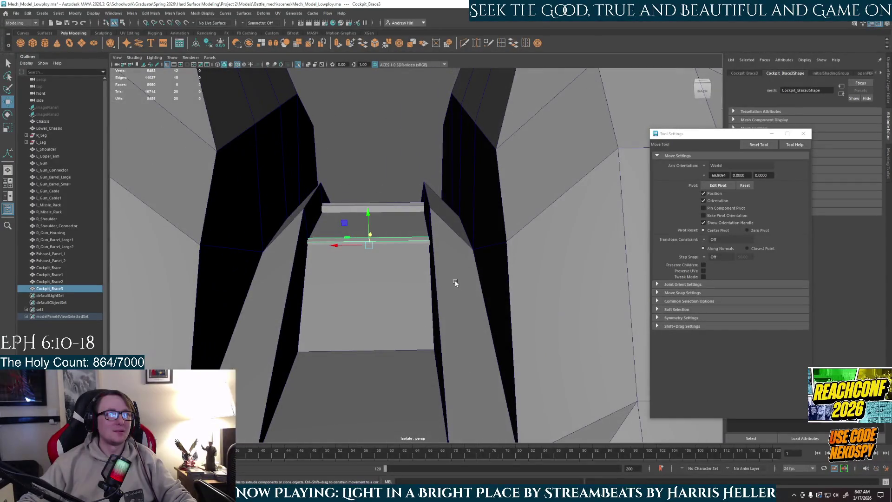
# Tilt Cockpit_Brace3 flush with the slope near the panel top, then deselect.
pyautogui.press('e')
pyautogui.moveTo(361, 232)
pyautogui.mouseDown()
pyautogui.moveTo(392, 291)
pyautogui.moveTo(497, 292)
pyautogui.moveTo(508, 283)
pyautogui.moveTo(484, 279)
pyautogui.moveTo(489, 269)
pyautogui.moveTo(460, 269)
pyautogui.moveTo(542, 272)
pyautogui.mouseUp()
pyautogui.press('w')
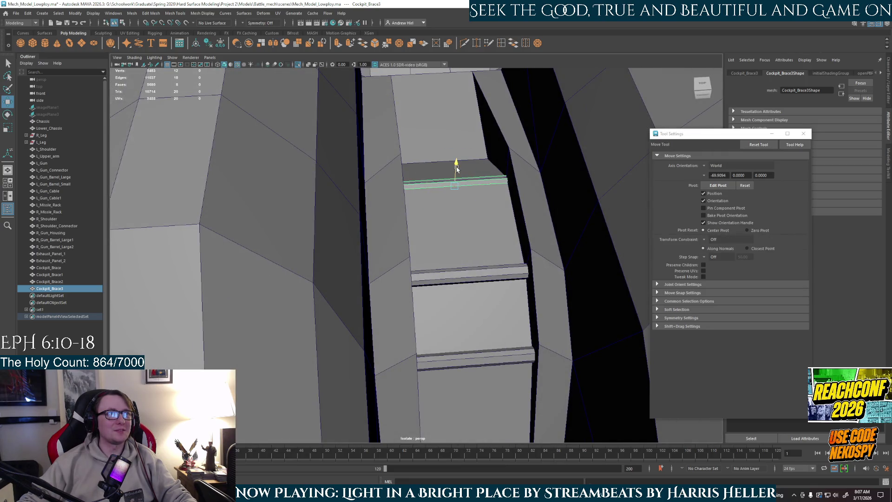
pyautogui.moveTo(533, 242)
pyautogui.keyDown('alt'); pyautogui.mouseDown()
pyautogui.moveTo(378, 255)
pyautogui.moveTo(522, 285)
pyautogui.mouseUp(); pyautogui.keyUp('alt')
pyautogui.press('e')
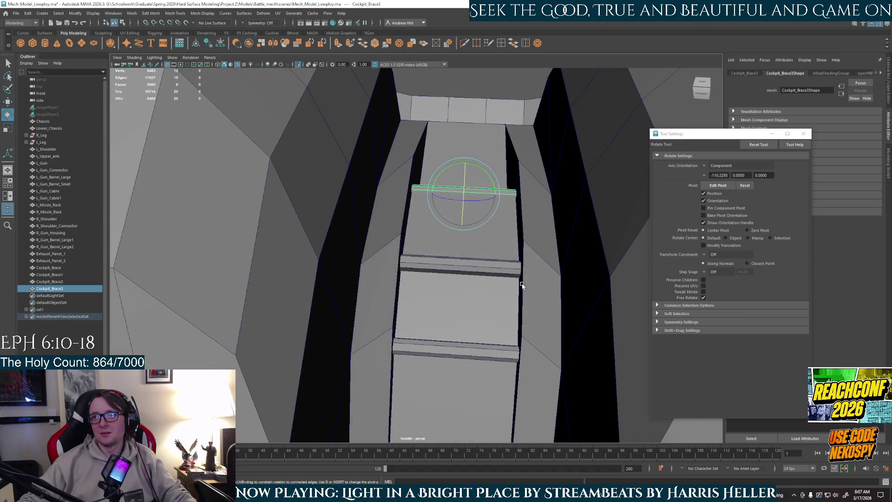
pyautogui.moveTo(493, 286)
pyautogui.keyDown('alt'); pyautogui.mouseDown()
pyautogui.moveTo(453, 231)
pyautogui.moveTo(434, 254)
pyautogui.mouseUp(); pyautogui.keyUp('alt')
pyautogui.click(436, 153)
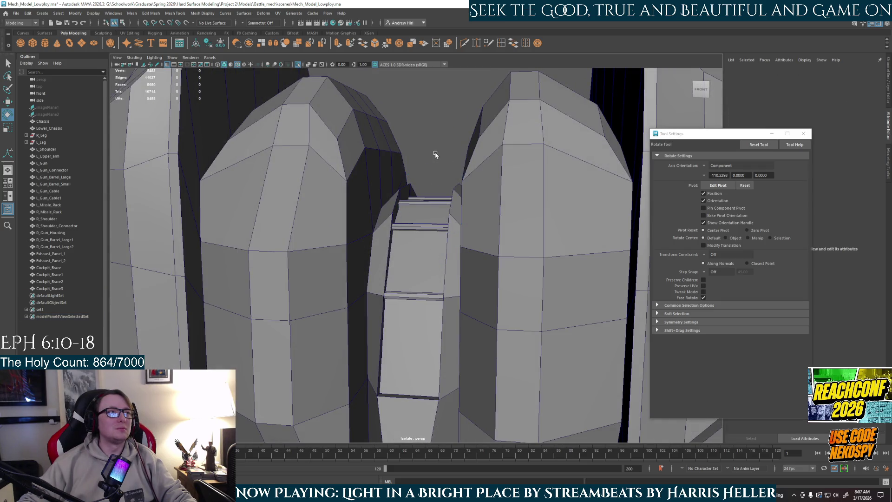
pyautogui.moveTo(439, 152); pyautogui.dragTo(441, 300, button='right')
pyautogui.moveTo(441, 300)
pyautogui.keyDown('alt'); pyautogui.mouseDown()
pyautogui.moveTo(414, 279)
pyautogui.moveTo(441, 274)
pyautogui.moveTo(417, 286)
pyautogui.moveTo(427, 263)
pyautogui.moveTo(445, 300)
pyautogui.mouseUp(); pyautogui.keyUp('alt')
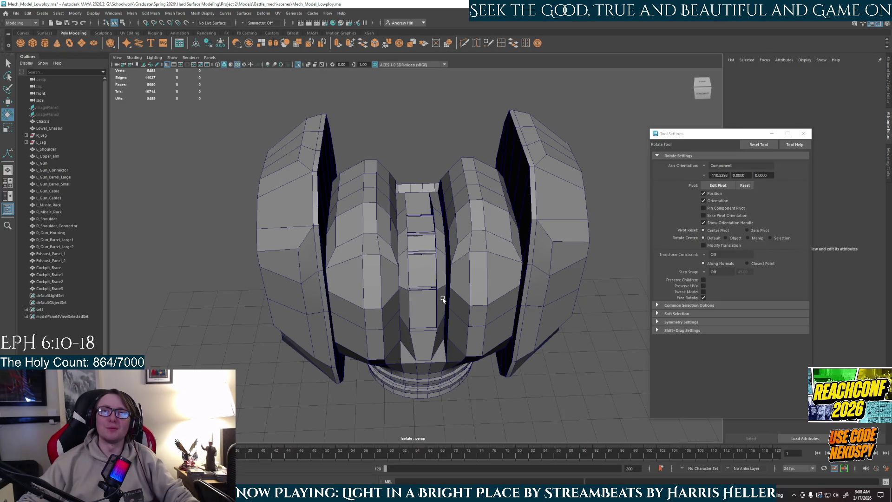
pyautogui.keyDown('alt'); pyautogui.moveTo(434, 311); pyautogui.dragTo(280, 310); pyautogui.keyUp('alt')
pyautogui.keyDown('alt'); pyautogui.moveTo(341, 312); pyautogui.dragTo(419, 317, button='right'); pyautogui.keyUp('alt')
pyautogui.moveTo(420, 316)
pyautogui.keyDown('alt'); pyautogui.mouseDown()
pyautogui.moveTo(398, 323)
pyautogui.moveTo(398, 263)
pyautogui.moveTo(410, 251)
pyautogui.moveTo(403, 252)
pyautogui.mouseUp(); pyautogui.keyUp('alt')
pyautogui.click(404, 252)
# Clone the brace faces lower down as Cockpit_Brace4, angle it to match, and deselect.
pyautogui.press('w')
pyautogui.scroll(2, 398, 254)
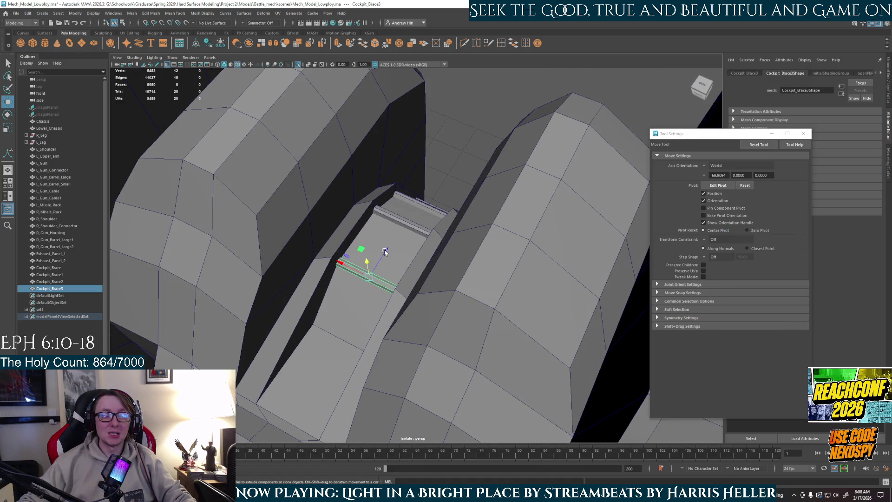
pyautogui.moveTo(385, 253)
pyautogui.keyDown('alt'); pyautogui.mouseDown()
pyautogui.moveTo(372, 285)
pyautogui.moveTo(375, 237)
pyautogui.moveTo(385, 289)
pyautogui.moveTo(367, 320)
pyautogui.mouseUp(); pyautogui.keyUp('alt')
pyautogui.press('e')
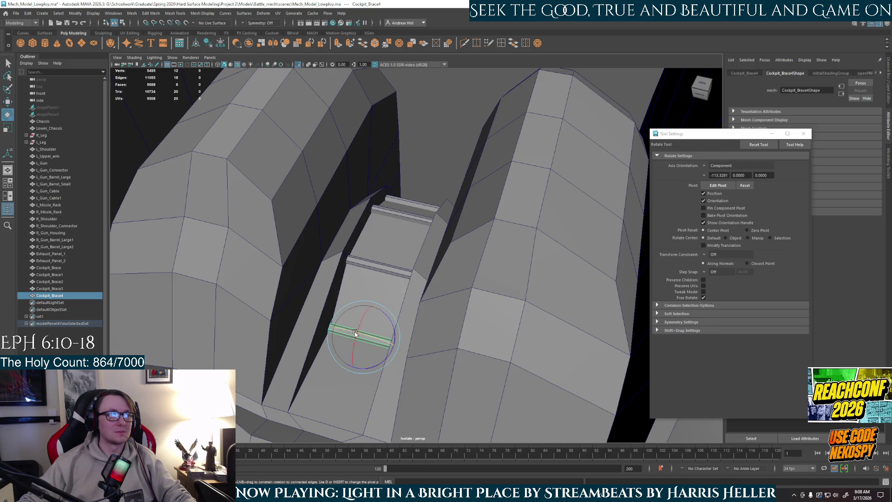
pyautogui.press('w')
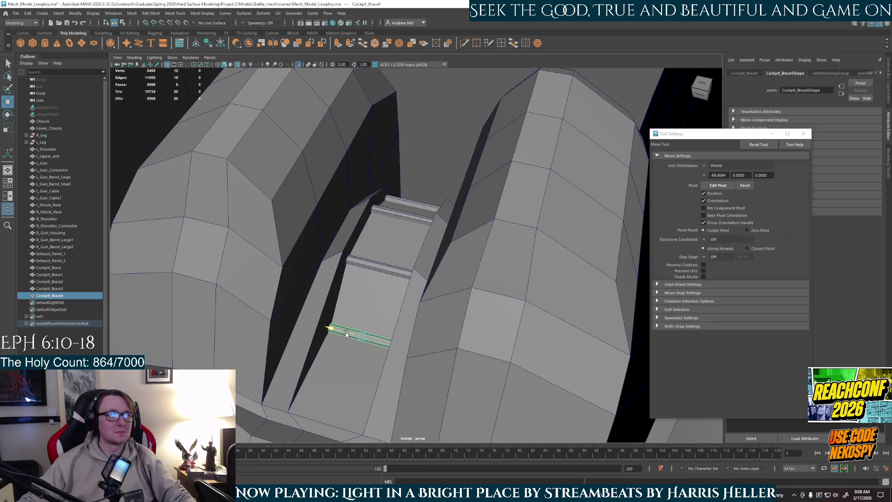
pyautogui.click(353, 321)
pyautogui.moveTo(353, 321)
pyautogui.keyDown('alt'); pyautogui.mouseDown()
pyautogui.moveTo(496, 282)
pyautogui.moveTo(466, 277)
pyautogui.moveTo(484, 265)
pyautogui.moveTo(458, 297)
pyautogui.moveTo(416, 305)
pyautogui.moveTo(397, 294)
pyautogui.moveTo(412, 295)
pyautogui.mouseUp(); pyautogui.keyUp('alt')
pyautogui.scroll(-5, 496, 283)
pyautogui.scroll(5, 416, 304)
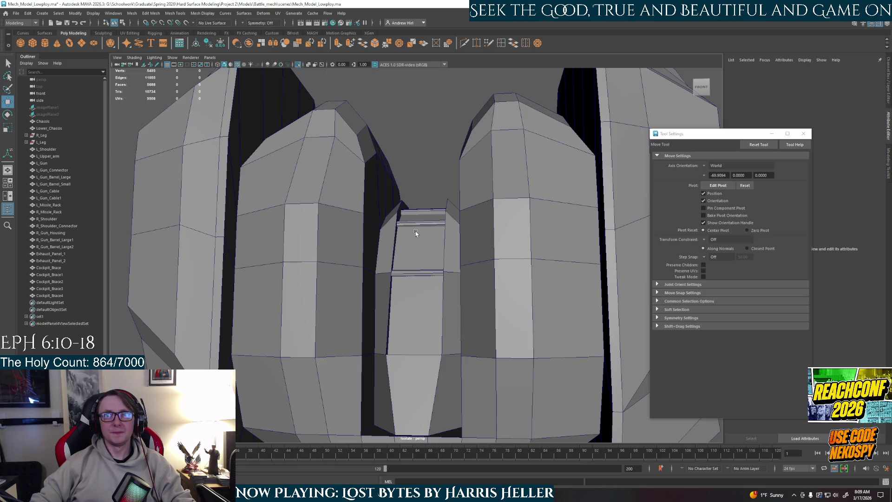
pyautogui.moveTo(364, 224)
pyautogui.keyDown('alt'); pyautogui.mouseDown()
pyautogui.moveTo(439, 266)
pyautogui.moveTo(413, 285)
pyautogui.moveTo(418, 303)
pyautogui.moveTo(303, 293)
pyautogui.moveTo(314, 311)
pyautogui.mouseUp(); pyautogui.keyUp('alt')
pyautogui.scroll(3, 462, 354)
pyautogui.click(451, 401)
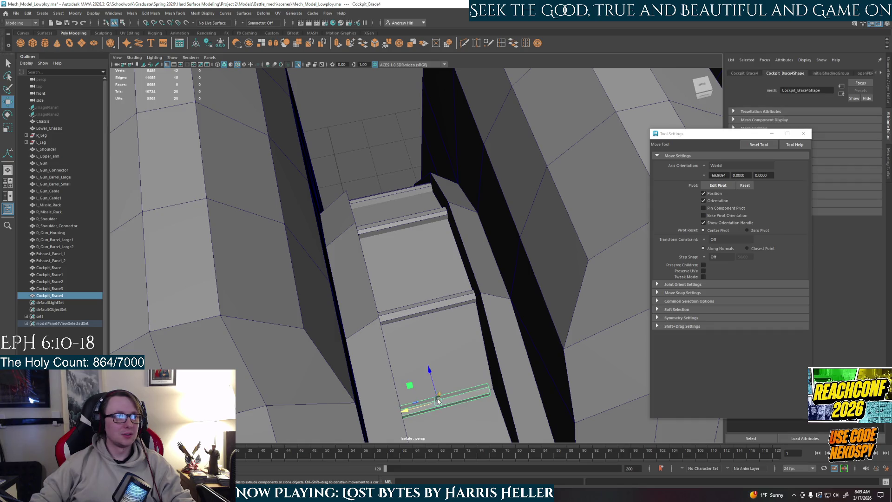
pyautogui.moveTo(452, 400)
pyautogui.keyDown('alt'); pyautogui.mouseDown()
pyautogui.moveTo(398, 152)
pyautogui.moveTo(416, 249)
pyautogui.moveTo(522, 293)
pyautogui.moveTo(567, 255)
pyautogui.moveTo(444, 315)
pyautogui.moveTo(426, 356)
pyautogui.mouseUp(); pyautogui.keyUp('alt')
pyautogui.click(398, 152)
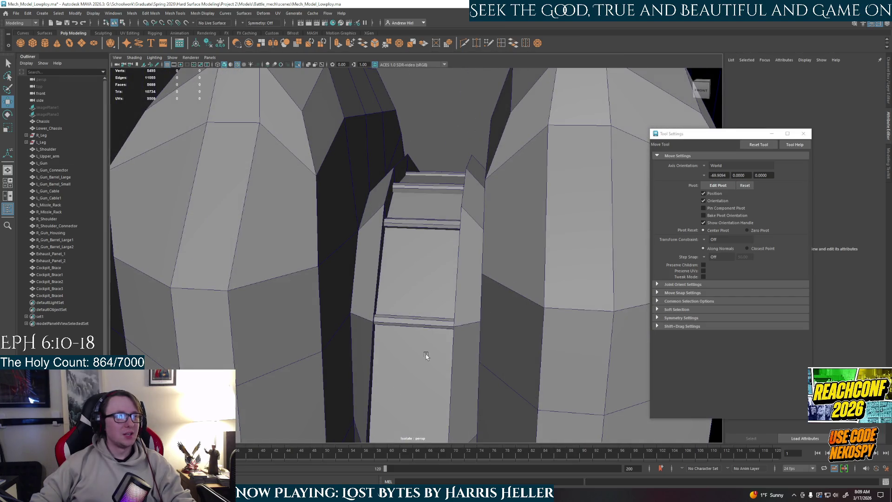
pyautogui.scroll(-3, 426, 356)
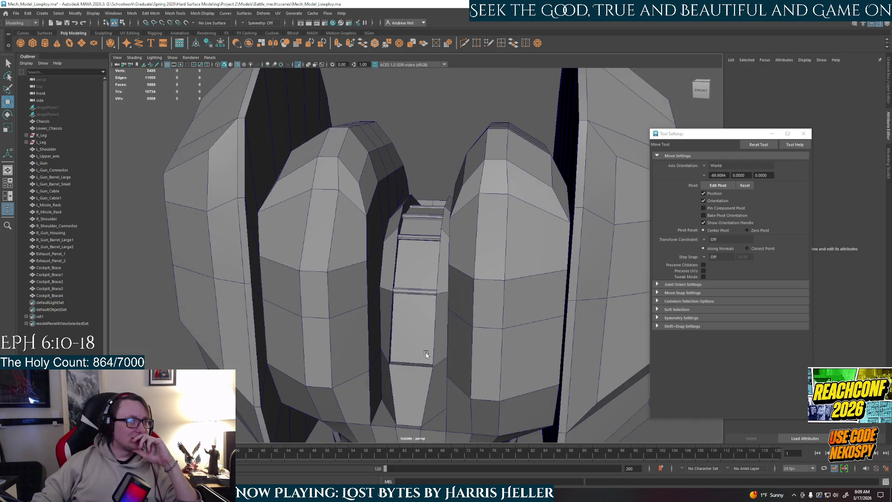
pyautogui.scroll(2, 426, 355)
pyautogui.moveTo(426, 341)
pyautogui.keyDown('alt'); pyautogui.mouseDown(button='right')
pyautogui.moveTo(424, 309)
pyautogui.moveTo(438, 328)
pyautogui.mouseUp(button='right'); pyautogui.keyUp('alt')
pyautogui.click(416, 233)
pyautogui.click(442, 160)
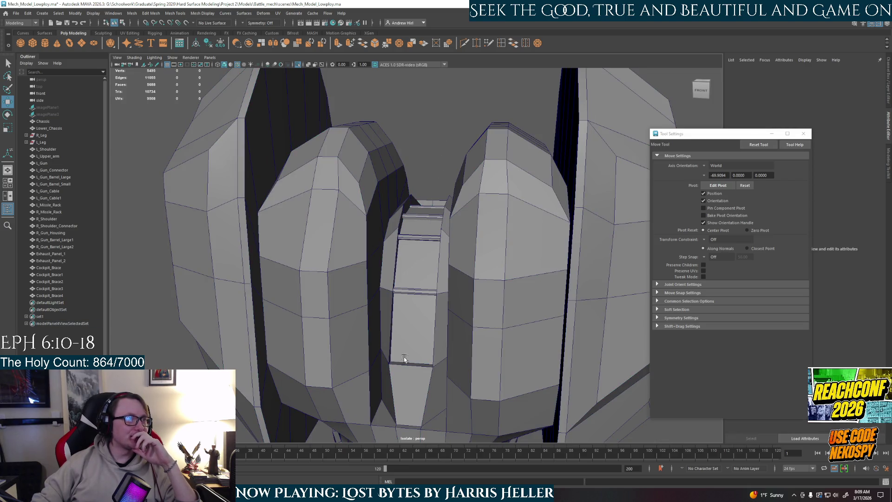
pyautogui.moveTo(438, 297)
pyautogui.keyDown('alt'); pyautogui.mouseDown()
pyautogui.moveTo(530, 330)
pyautogui.moveTo(598, 319)
pyautogui.moveTo(551, 358)
pyautogui.moveTo(418, 285)
pyautogui.moveTo(391, 308)
pyautogui.moveTo(417, 240)
pyautogui.moveTo(430, 322)
pyautogui.moveTo(420, 255)
pyautogui.moveTo(435, 186)
pyautogui.moveTo(445, 210)
pyautogui.moveTo(425, 166)
pyautogui.moveTo(458, 213)
pyautogui.moveTo(439, 212)
pyautogui.moveTo(424, 249)
pyautogui.moveTo(422, 205)
pyautogui.moveTo(424, 259)
pyautogui.moveTo(460, 293)
pyautogui.moveTo(428, 279)
pyautogui.moveTo(420, 295)
pyautogui.moveTo(473, 307)
pyautogui.moveTo(435, 299)
pyautogui.moveTo(440, 285)
pyautogui.moveTo(442, 297)
pyautogui.mouseUp(); pyautogui.keyUp('alt')
# Exit Isolate Select, frame the whole mech, zoom onto the chest and select the Chassis.
pyautogui.moveTo(470, 224); pyautogui.dragTo(446, 103, button='right')
pyautogui.hotkey('ctrl', '1')
pyautogui.press('a')
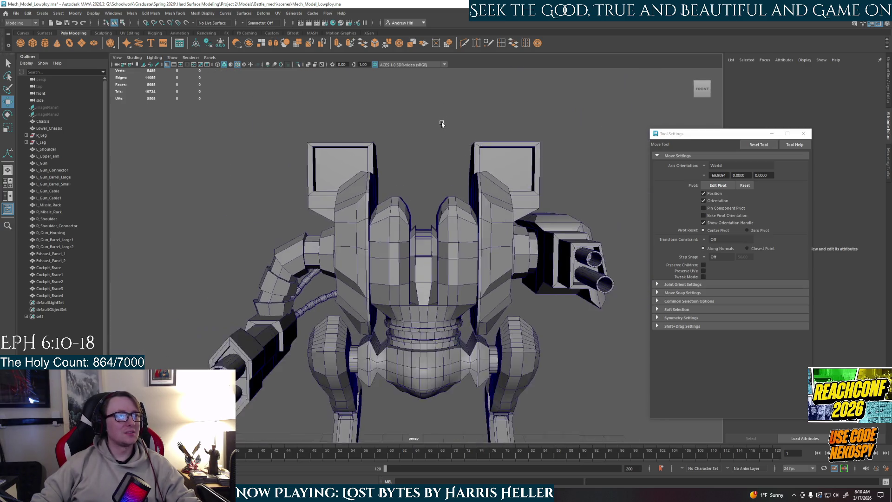
pyautogui.scroll(4, 441, 125)
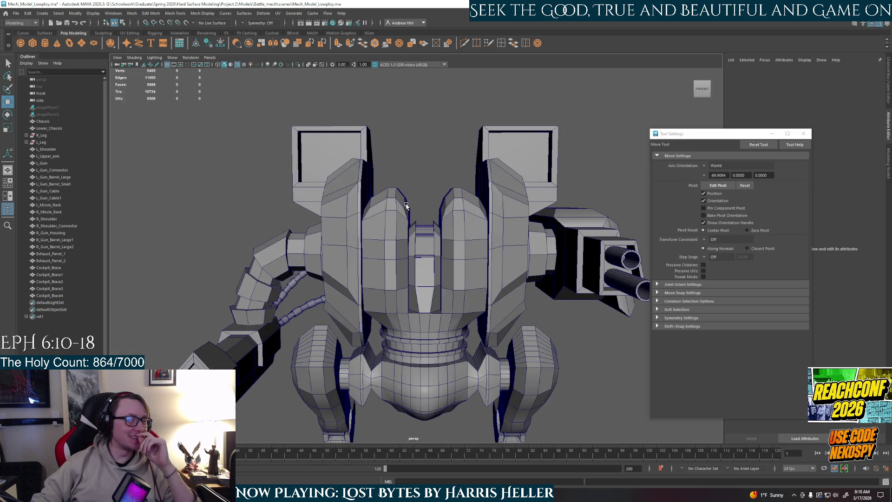
pyautogui.moveTo(398, 243)
pyautogui.keyDown('alt'); pyautogui.mouseDown()
pyautogui.moveTo(484, 287)
pyautogui.moveTo(576, 288)
pyautogui.moveTo(386, 291)
pyautogui.moveTo(359, 272)
pyautogui.moveTo(377, 260)
pyautogui.mouseUp(); pyautogui.keyUp('alt')
pyautogui.scroll(3, 354, 267)
pyautogui.scroll(3, 376, 261)
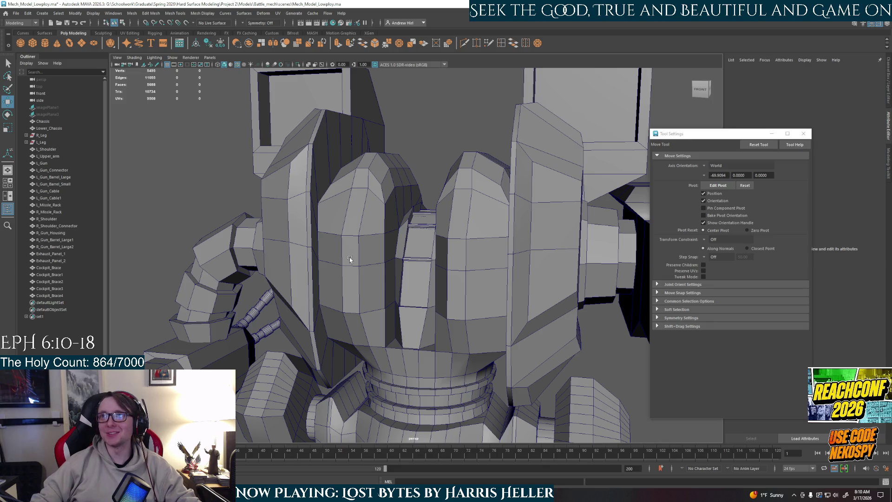
pyautogui.scroll(2, 350, 260)
pyautogui.scroll(2, 349, 259)
pyautogui.click(327, 248)
pyautogui.moveTo(327, 246); pyautogui.dragTo(327, 261, button='right')
pyautogui.click(305, 232)
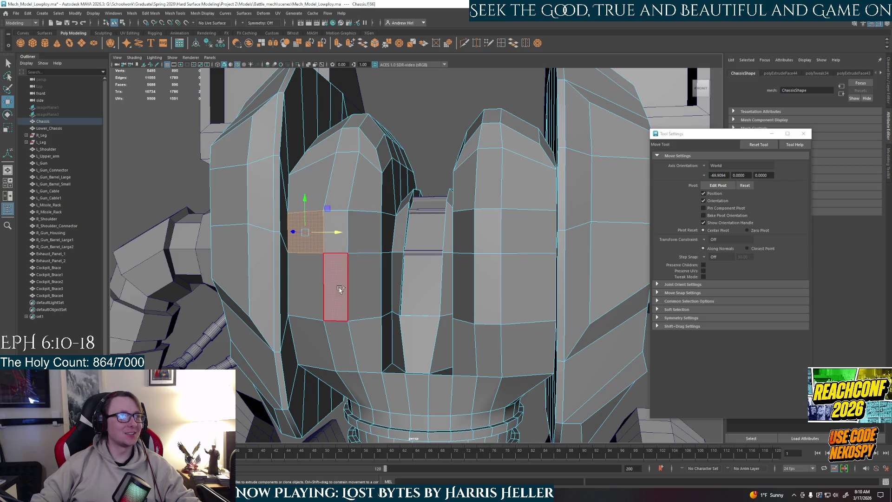
pyautogui.keyDown('shift'); pyautogui.click(340, 289); pyautogui.keyUp('shift')
pyautogui.keyDown('shift'); pyautogui.click(365, 288); pyautogui.keyUp('shift')
pyautogui.keyDown('shift'); pyautogui.click(305, 288); pyautogui.keyUp('shift')
pyautogui.keyDown('shift'); pyautogui.click(365, 233); pyautogui.keyUp('shift')
pyautogui.keyDown('shift'); pyautogui.click(336, 233); pyautogui.keyUp('shift')
pyautogui.keyDown('shift'); pyautogui.click(487, 233); pyautogui.keyUp('shift')
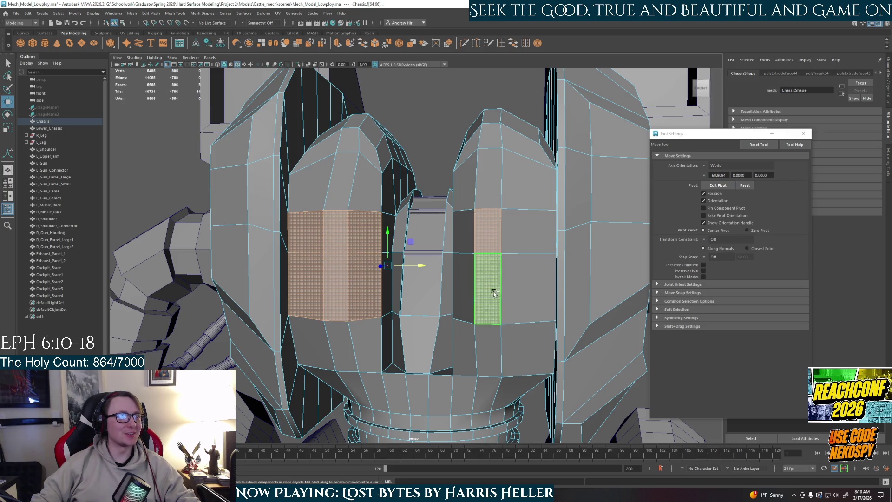
pyautogui.keyDown('shift'); pyautogui.click(487, 293); pyautogui.keyUp('shift')
pyautogui.keyDown('shift'); pyautogui.click(528, 288); pyautogui.keyUp('shift')
pyautogui.keyDown('shift'); pyautogui.click(528, 232); pyautogui.keyUp('shift')
pyautogui.keyDown('shift'); pyautogui.click(463, 232); pyautogui.keyUp('shift')
pyautogui.keyDown('shift'); pyautogui.click(463, 288); pyautogui.keyUp('shift')
pyautogui.moveTo(497, 264)
pyautogui.keyDown('alt'); pyautogui.mouseDown()
pyautogui.moveTo(512, 263)
pyautogui.moveTo(504, 300)
pyautogui.moveTo(519, 296)
pyautogui.moveTo(478, 220)
pyautogui.mouseUp(); pyautogui.keyUp('alt')
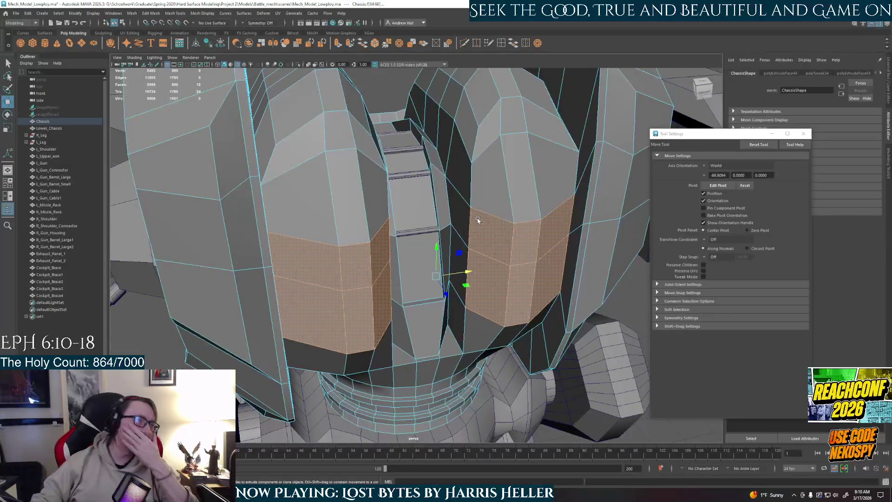
pyautogui.click(299, 261)
pyautogui.scroll(-5, 522, 242)
pyautogui.scroll(-3, 519, 253)
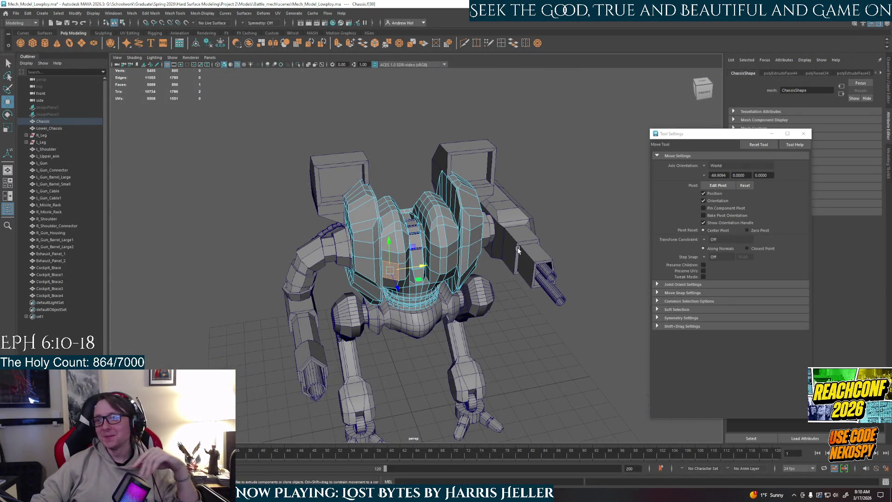
pyautogui.keyDown('alt'); pyautogui.moveTo(523, 250); pyautogui.dragTo(404, 253); pyautogui.keyUp('alt')
pyautogui.scroll(3, 403, 253)
pyautogui.scroll(-2, 404, 254)
pyautogui.click(307, 140)
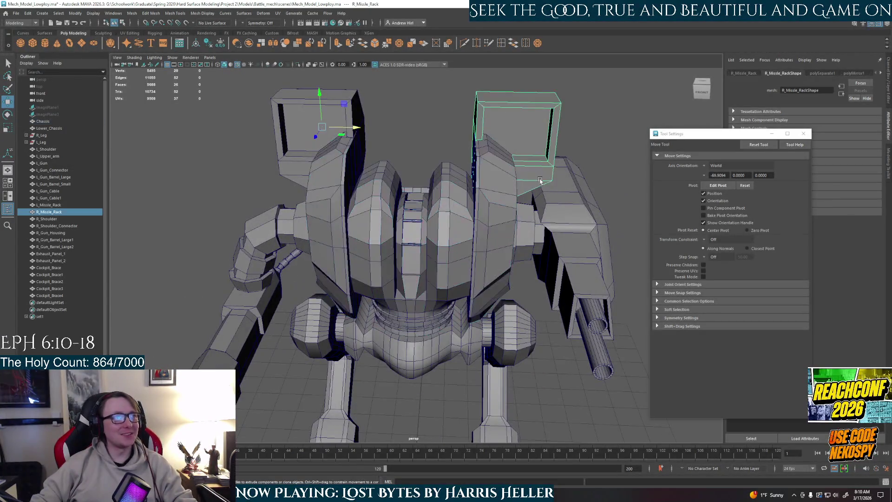
pyautogui.keyDown('alt'); pyautogui.moveTo(307, 140); pyautogui.dragTo(418, 176); pyautogui.keyUp('alt')
pyautogui.scroll(3, 540, 195)
pyautogui.moveTo(541, 194)
pyautogui.keyDown('alt'); pyautogui.mouseDown()
pyautogui.moveTo(470, 169)
pyautogui.moveTo(445, 182)
pyautogui.mouseUp(); pyautogui.keyUp('alt')
pyautogui.rightClick(322, 142)
pyautogui.click(580, 116)
pyautogui.moveTo(581, 116)
pyautogui.keyDown('alt'); pyautogui.mouseDown()
pyautogui.moveTo(401, 269)
pyautogui.moveTo(472, 293)
pyautogui.moveTo(457, 288)
pyautogui.mouseUp(); pyautogui.keyUp('alt')
pyautogui.scroll(3, 400, 269)
pyautogui.scroll(2, 400, 269)
pyautogui.scroll(-5, 465, 280)
pyautogui.scroll(3, 457, 289)
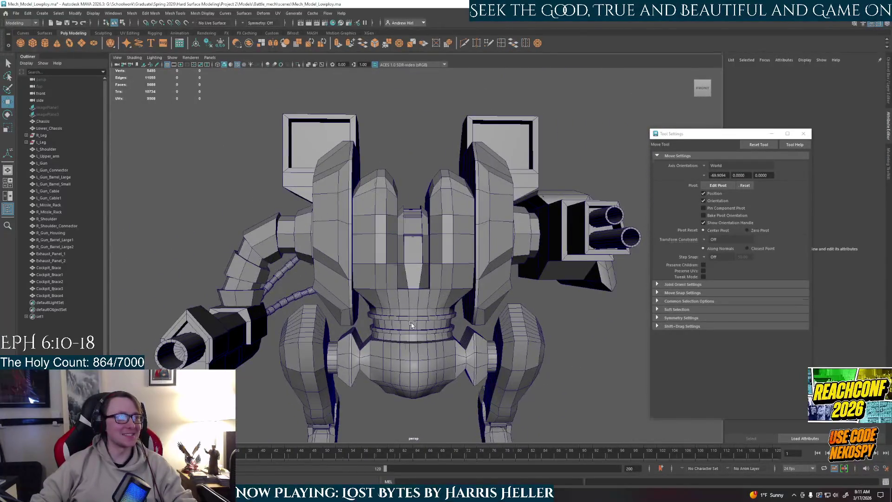
pyautogui.scroll(5, 456, 292)
pyautogui.keyDown('alt'); pyautogui.moveTo(453, 281); pyautogui.dragTo(413, 230, button='middle'); pyautogui.keyUp('alt')
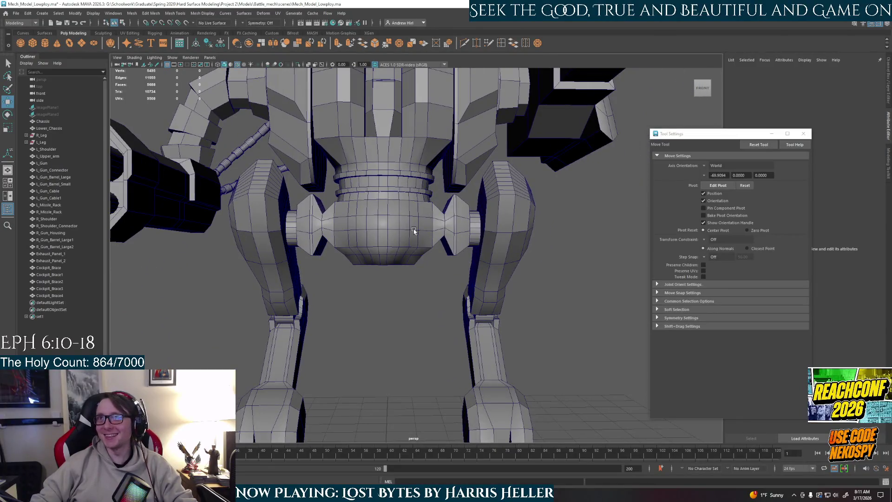
pyautogui.moveTo(411, 227)
pyautogui.keyDown('alt'); pyautogui.mouseDown()
pyautogui.moveTo(446, 360)
pyautogui.moveTo(455, 302)
pyautogui.moveTo(419, 265)
pyautogui.moveTo(443, 267)
pyautogui.mouseUp(); pyautogui.keyUp('alt')
pyautogui.scroll(6, 455, 299)
pyautogui.scroll(-2, 419, 264)
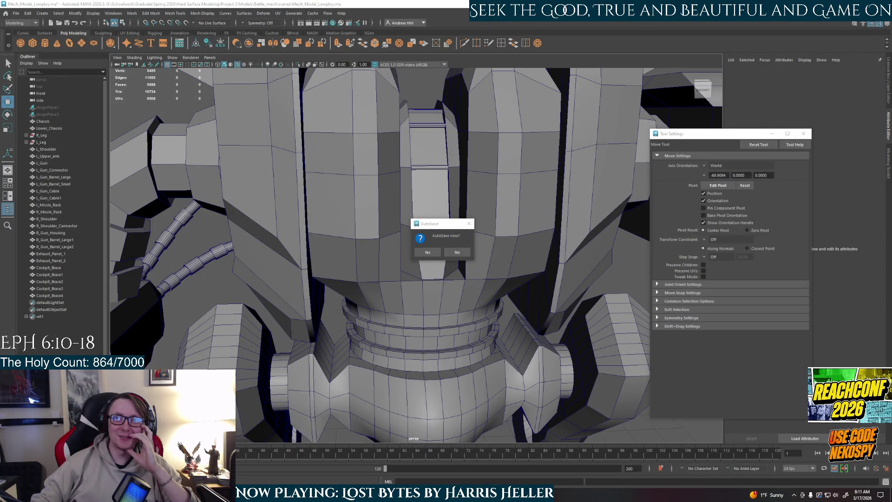
# Accept the AutoSave prompt so a backup of the mech scene is written.
pyautogui.click(427, 251)
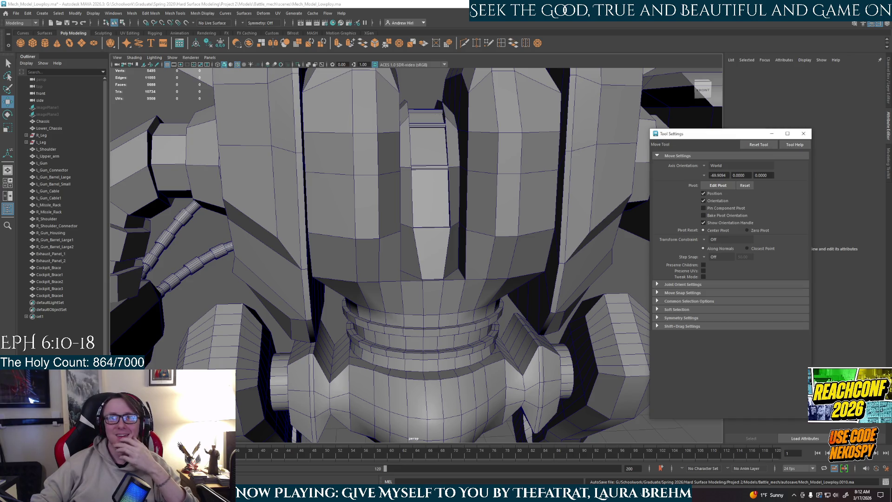
# Switch the chassis to face mode and select the middle faces on the left chest pod.
pyautogui.moveTo(518, 347)
pyautogui.keyDown('alt'); pyautogui.mouseDown()
pyautogui.moveTo(488, 328)
pyautogui.moveTo(439, 326)
pyautogui.moveTo(434, 315)
pyautogui.mouseUp(); pyautogui.keyUp('alt')
pyautogui.moveTo(473, 213); pyautogui.dragTo(470, 285, button='right')
pyautogui.keyDown('alt'); pyautogui.moveTo(469, 286); pyautogui.dragTo(409, 261); pyautogui.keyUp('alt')
pyautogui.keyDown('shift'); pyautogui.click(379, 211); pyautogui.keyUp('shift')
pyautogui.keyDown('shift'); pyautogui.click(413, 261); pyautogui.keyUp('shift')
pyautogui.keyDown('shift'); pyautogui.click(430, 242); pyautogui.keyUp('shift')
# Extend the face selection across the right chest pod, then launch File Explorer.
pyautogui.keyDown('shift'); pyautogui.click(432, 212); pyautogui.keyUp('shift')
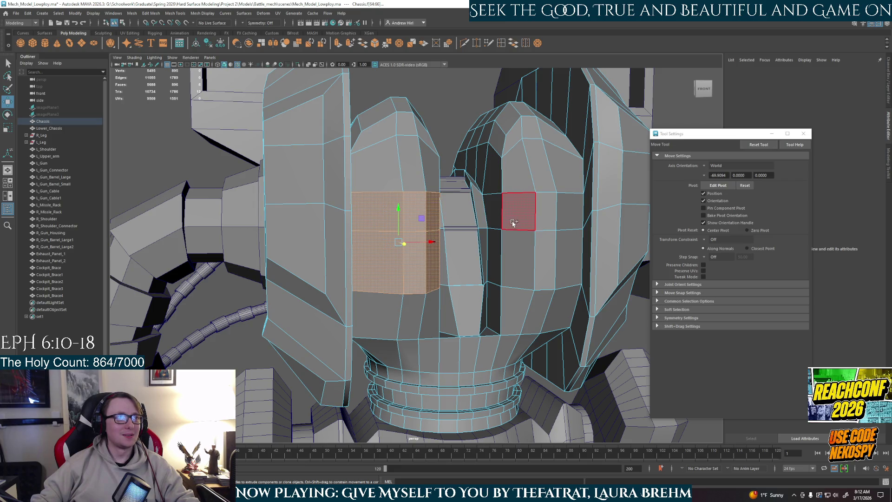
pyautogui.keyDown('shift'); pyautogui.click(517, 212); pyautogui.keyUp('shift')
pyautogui.keyDown('shift'); pyautogui.click(517, 260); pyautogui.keyUp('shift')
pyautogui.keyDown('shift'); pyautogui.click(543, 250); pyautogui.keyUp('shift')
pyautogui.keyDown('shift'); pyautogui.click(543, 211); pyautogui.keyUp('shift')
pyautogui.keyDown('shift'); pyautogui.click(571, 222); pyautogui.keyUp('shift')
pyautogui.keyDown('alt'); pyautogui.moveTo(571, 222); pyautogui.dragTo(562, 260); pyautogui.keyUp('alt')
pyautogui.keyDown('shift'); pyautogui.click(563, 270); pyautogui.keyUp('shift')
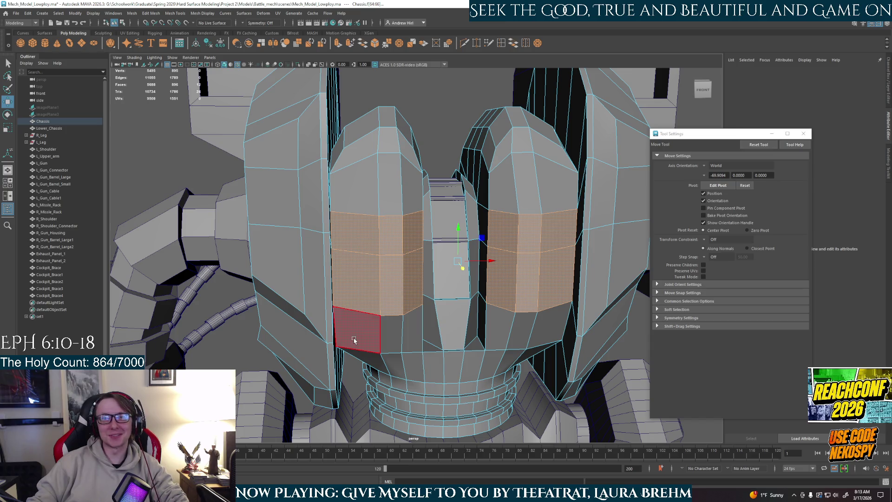
pyautogui.moveTo(428, 339)
pyautogui.keyDown('alt'); pyautogui.mouseDown()
pyautogui.moveTo(409, 321)
pyautogui.moveTo(427, 338)
pyautogui.mouseUp(); pyautogui.keyUp('alt')
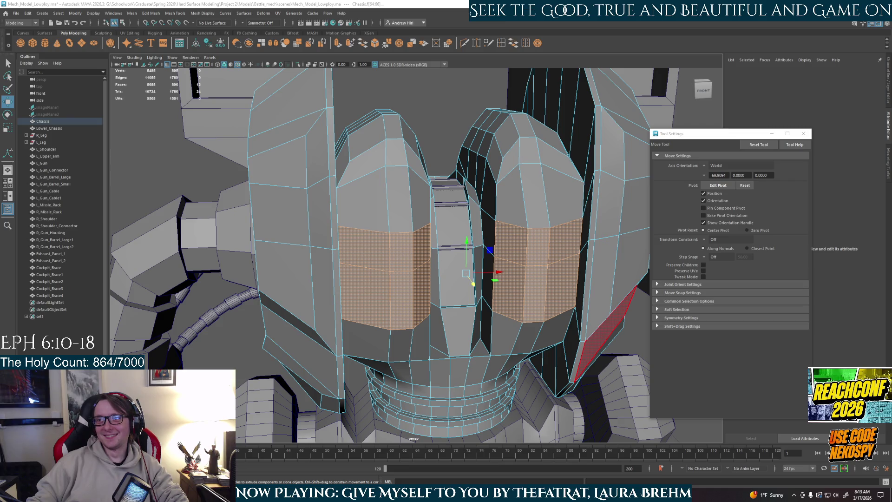
pyautogui.press('super+e')
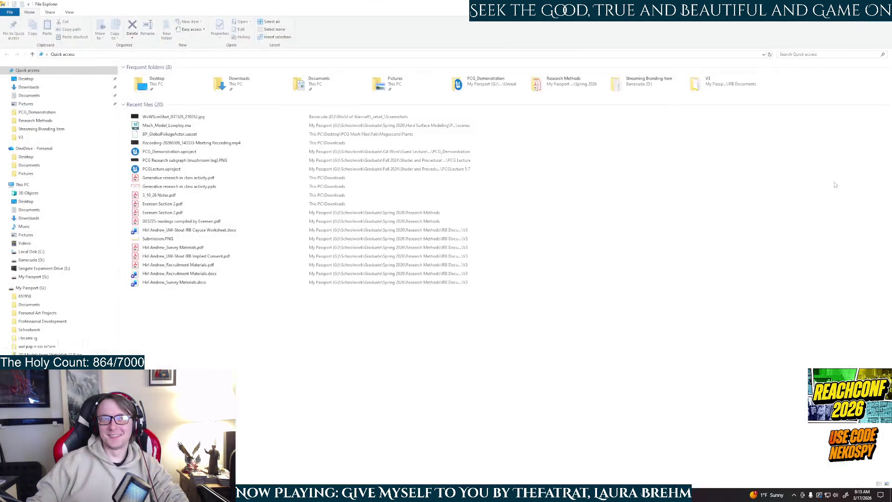
# Go to the Streaming Branding Item folder on Barracuda (D:) and open Stream Quotes.docx.
pyautogui.click(41, 128)
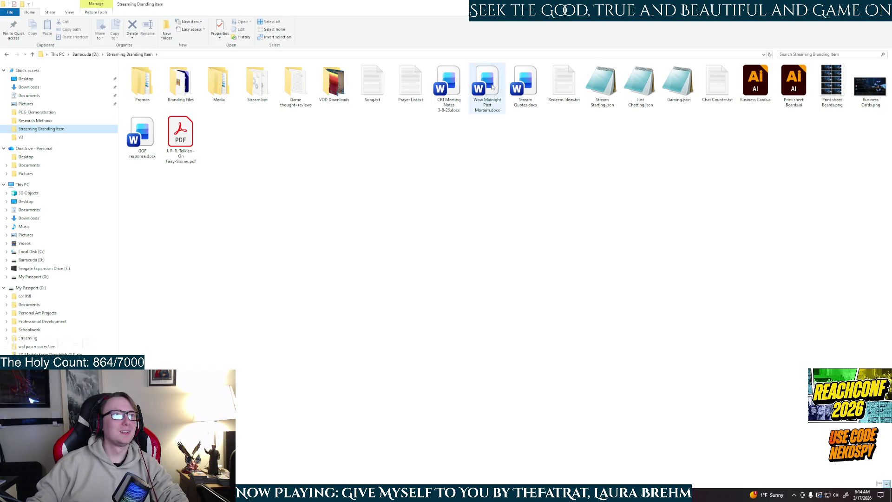
pyautogui.doubleClick(539, 80)
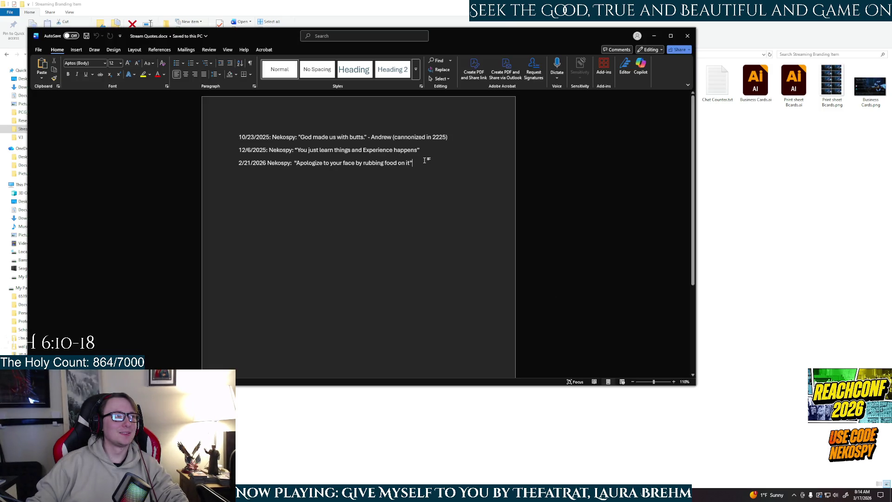
# Add a new 3/17/26 line with the speaker's name and the pasted tabloid squabbles quote.
pyautogui.click(427, 162)
pyautogui.press('Return')
pyautogui.write('3/1')
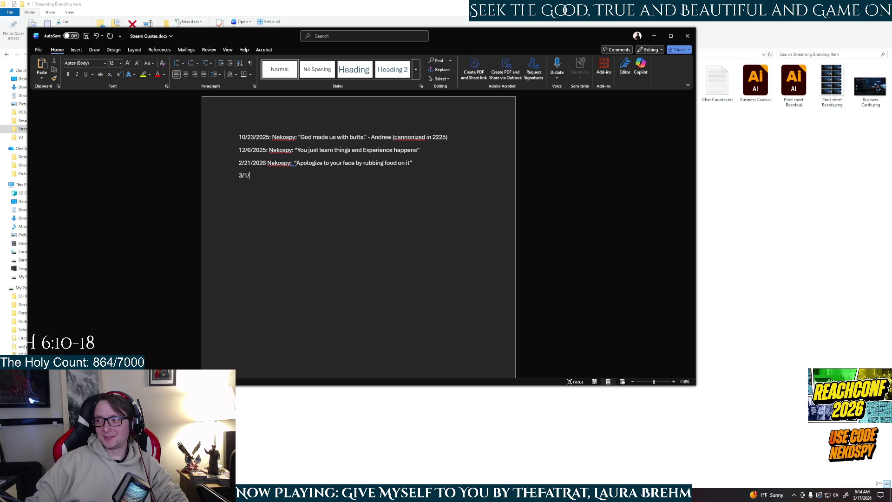
pyautogui.write('7/26 ')
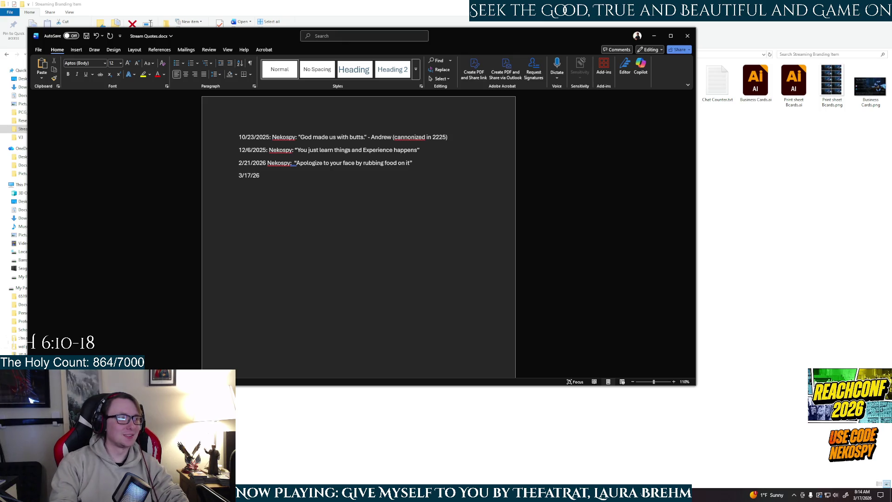
pyautogui.write('Fr')
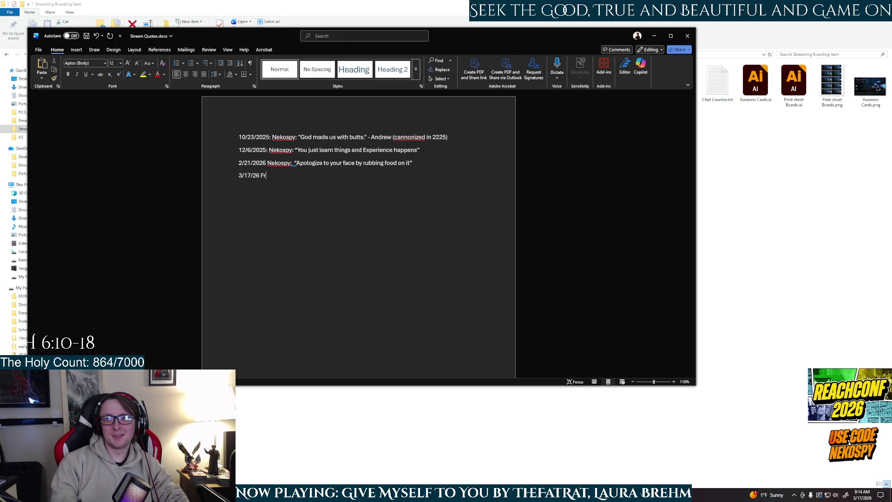
pyautogui.write('Evan')
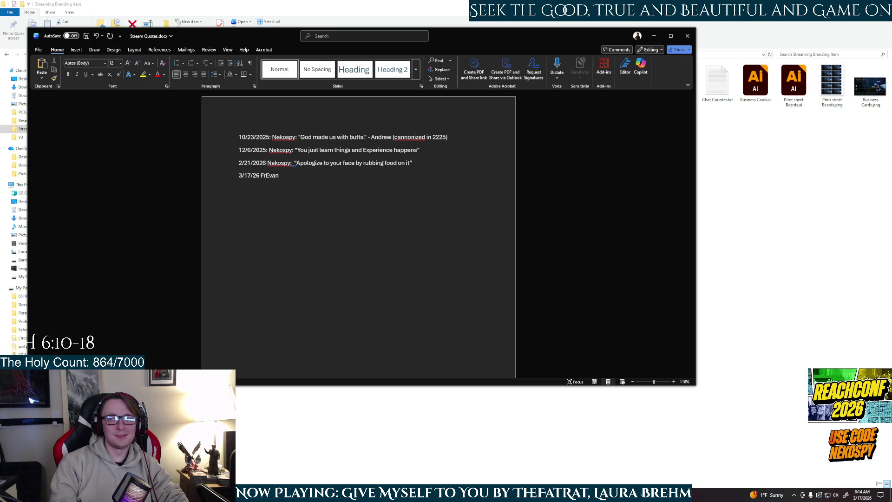
pyautogui.write('CSF')
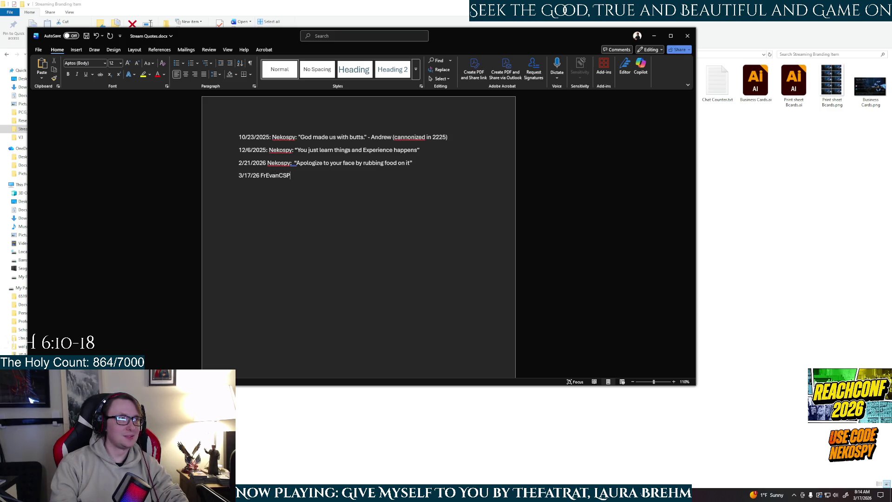
pyautogui.write(': “')
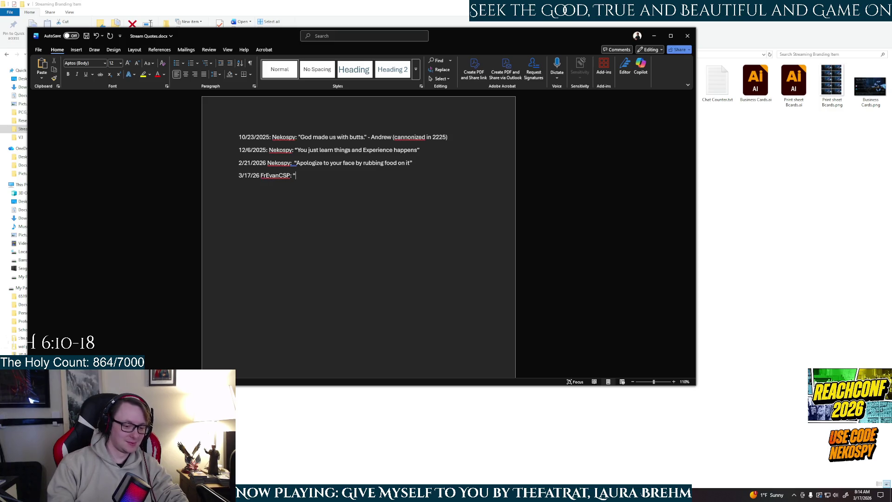
pyautogui.write("Stars don't have wars, they have petty squabbles in the tabloids.")
pyautogui.write('”')
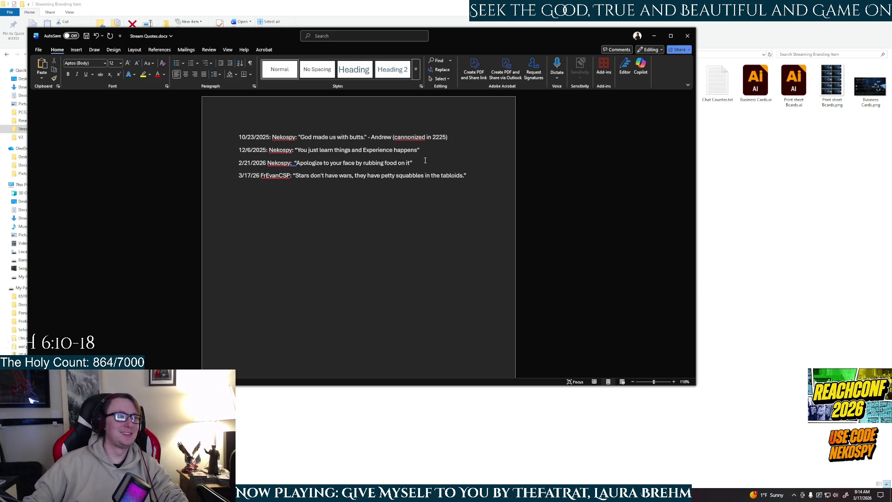
# Save Stream Quotes.docx and close Word.
pyautogui.click(46, 50)
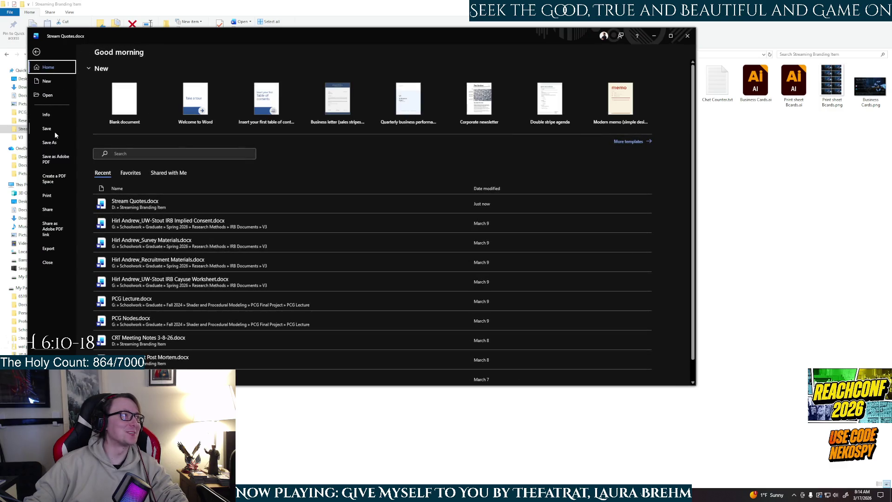
pyautogui.click(46, 128)
pyautogui.click(688, 35)
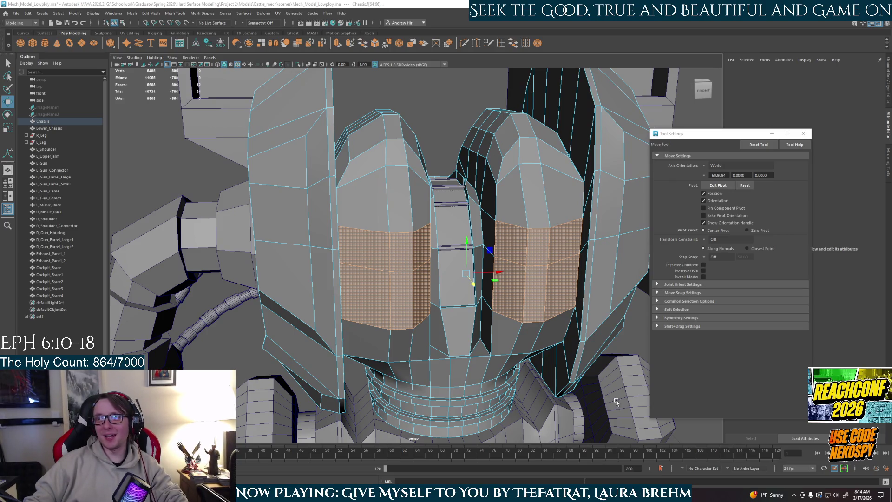
pyautogui.scroll(-3, 516, 353)
pyautogui.scroll(-4, 467, 348)
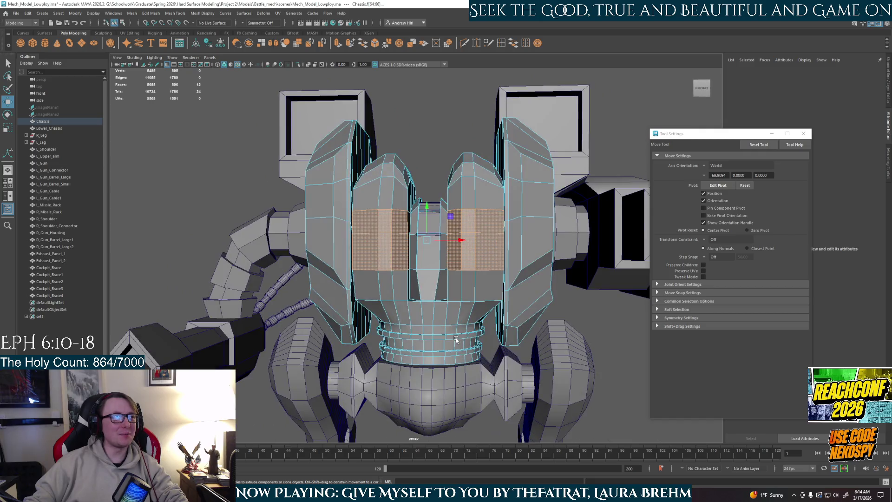
pyautogui.keyDown('alt'); pyautogui.moveTo(455, 341); pyautogui.dragTo(448, 298); pyautogui.keyUp('alt')
pyautogui.moveTo(377, 298)
pyautogui.keyDown('alt'); pyautogui.mouseDown()
pyautogui.moveTo(355, 321)
pyautogui.moveTo(376, 372)
pyautogui.mouseUp(); pyautogui.keyUp('alt')
pyautogui.scroll(2, 380, 384)
pyautogui.scroll(1, 385, 383)
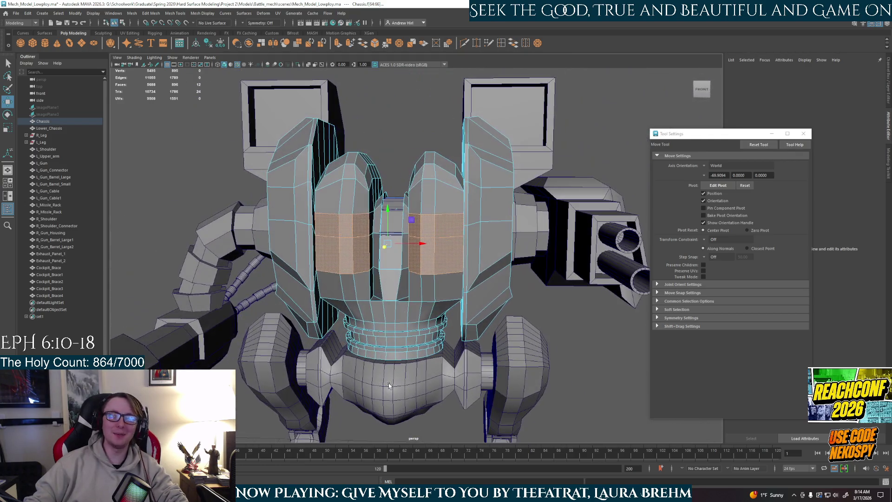
pyautogui.scroll(1, 388, 382)
pyautogui.scroll(1, 388, 382)
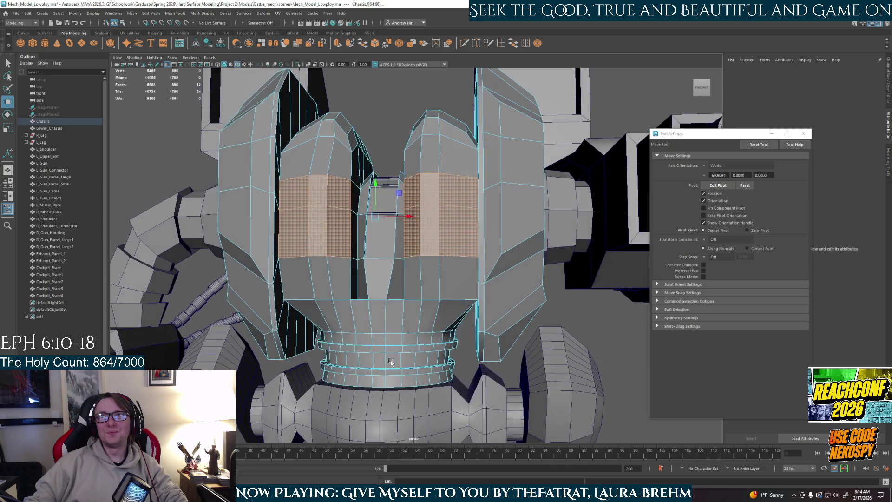
pyautogui.scroll(2, 399, 331)
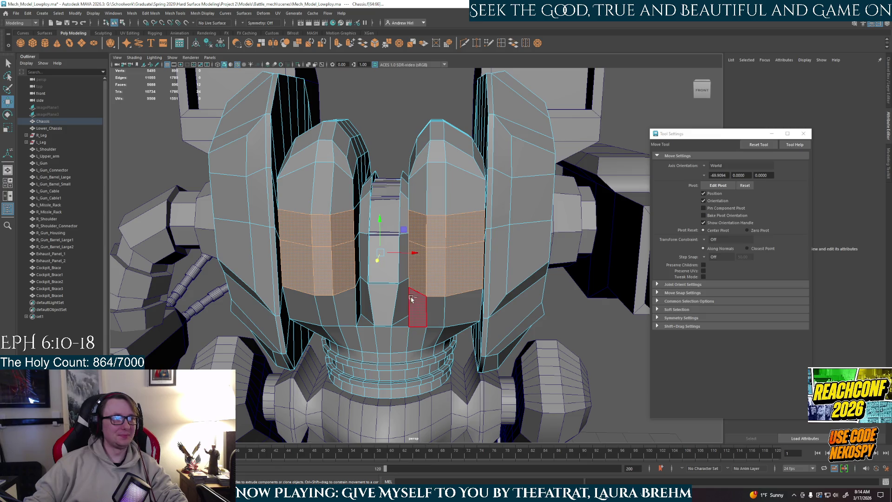
# Try an extrusion and scale on the chest pod faces, then undo it.
pyautogui.hotkey('ctrl', 'e')
pyautogui.press('r')
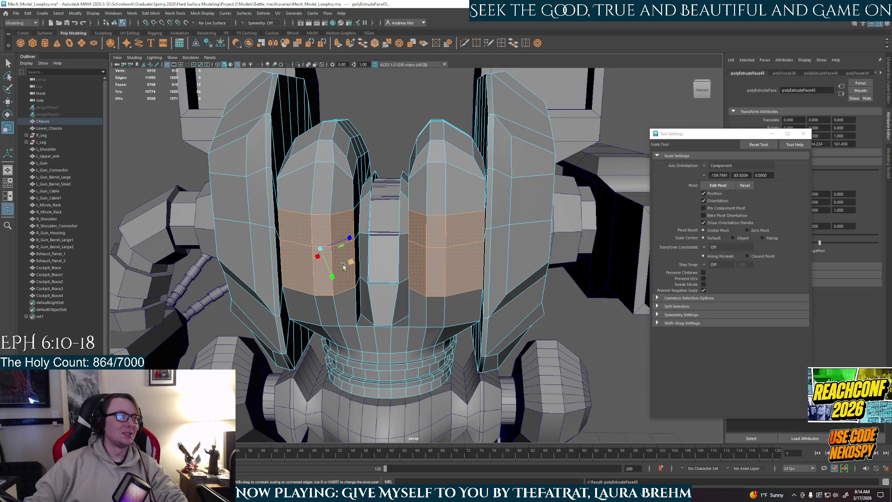
pyautogui.keyDown('alt'); pyautogui.moveTo(350, 263); pyautogui.dragTo(366, 283); pyautogui.keyUp('alt')
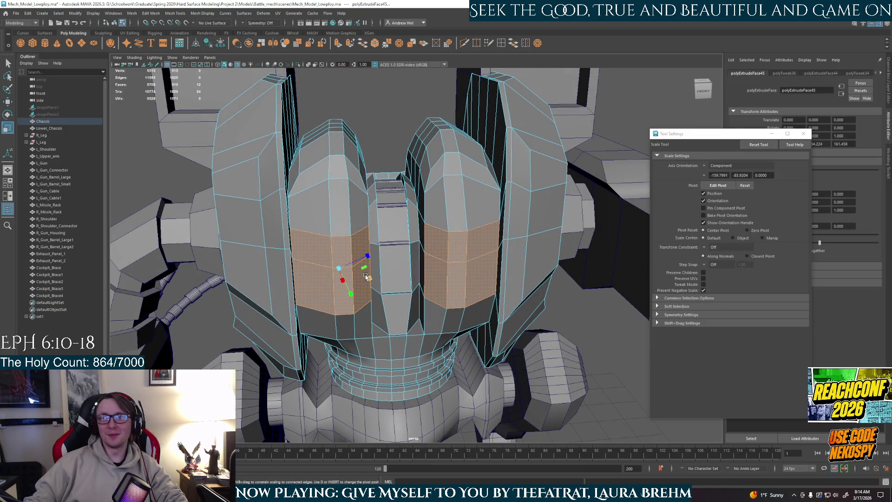
pyautogui.hotkey('ctrl', 'z')
pyautogui.hotkey('ctrl', 'z')
pyautogui.hotkey('ctrl', 'z')
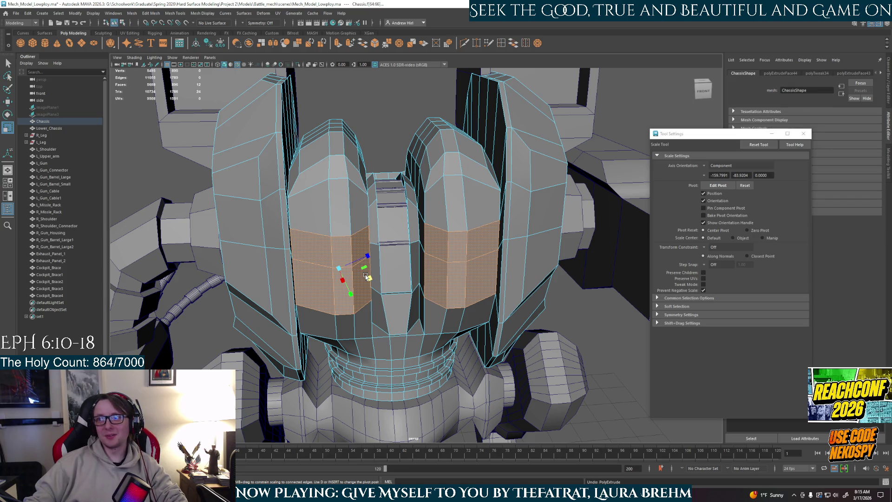
pyautogui.hotkey('ctrl', 'z')
pyautogui.hotkey('ctrl', 'z')
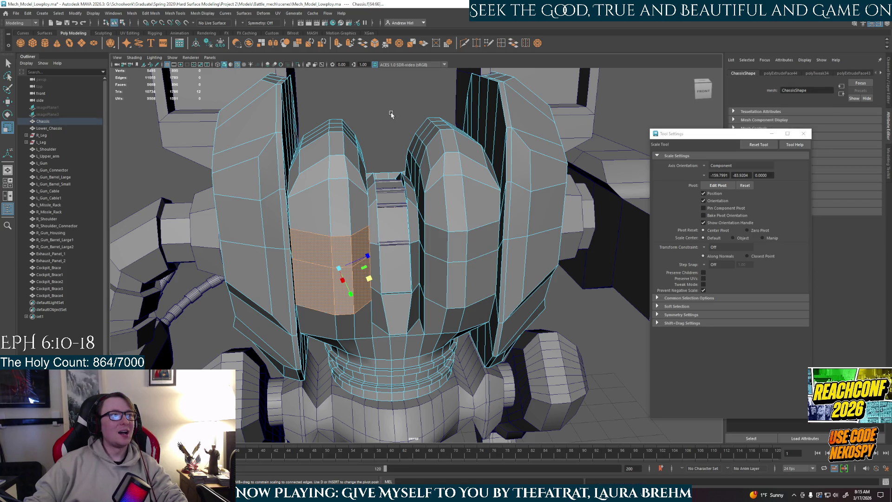
# Select a group of six faces on the left chest pod.
pyautogui.click(310, 243)
pyautogui.keyDown('shift'); pyautogui.click(343, 279); pyautogui.keyUp('shift')
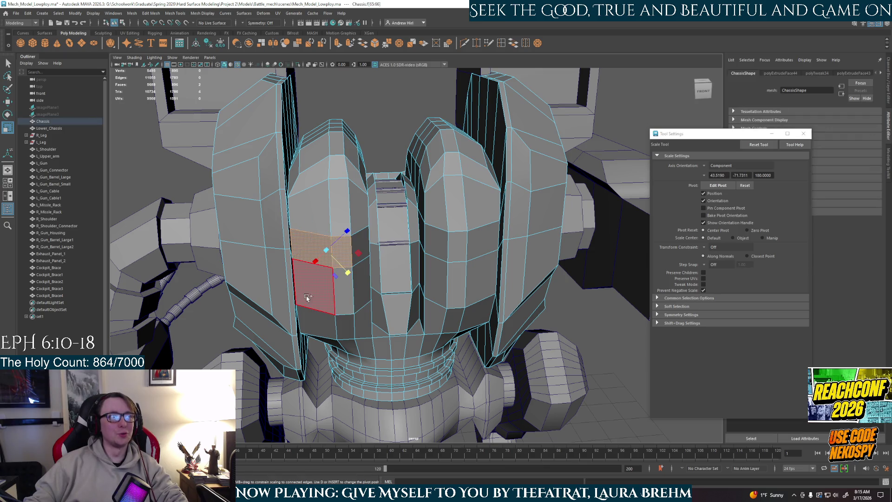
pyautogui.keyDown('shift'); pyautogui.click(311, 288); pyautogui.keyUp('shift')
pyautogui.keyDown('shift'); pyautogui.click(339, 246); pyautogui.keyUp('shift')
pyautogui.keyDown('shift'); pyautogui.click(361, 284); pyautogui.keyUp('shift')
pyautogui.keyDown('shift'); pyautogui.click(364, 249); pyautogui.keyUp('shift')
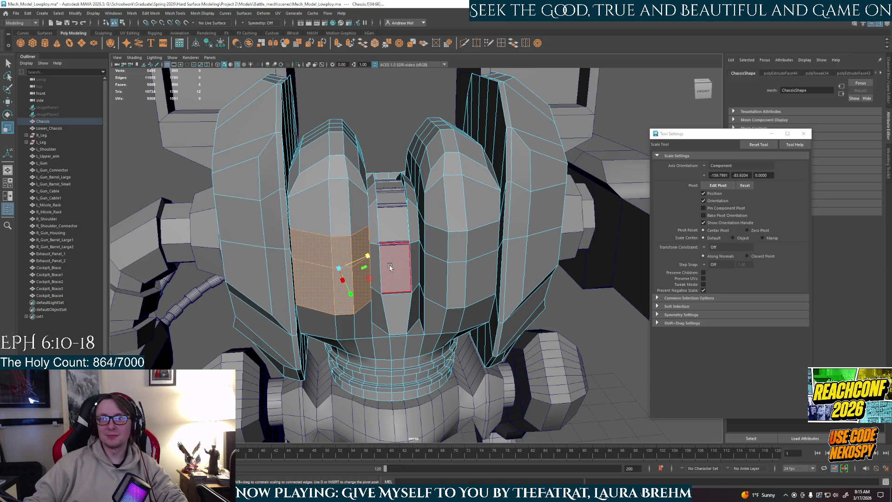
# Turn on Object X symmetry, drag-select a mirrored block of chassis front faces, and undo the trial scale.
pyautogui.keyDown('alt'); pyautogui.moveTo(436, 284); pyautogui.dragTo(432, 243); pyautogui.keyUp('alt')
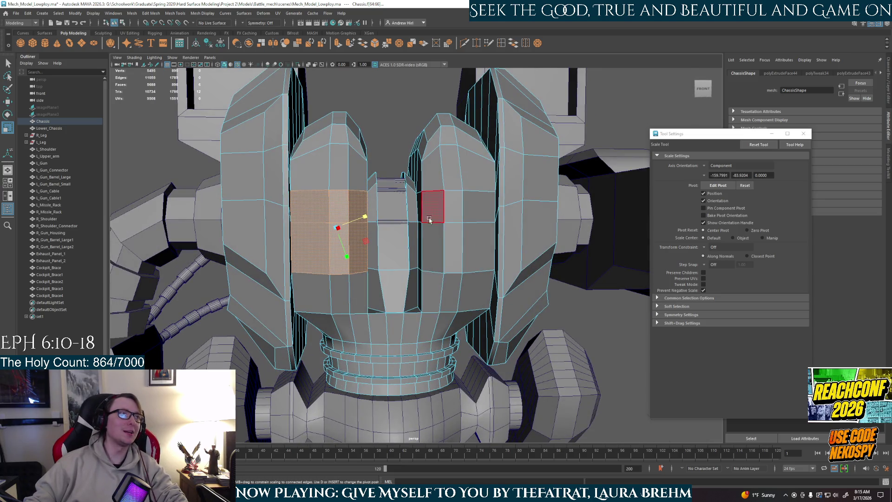
pyautogui.click(260, 23)
pyautogui.click(265, 35)
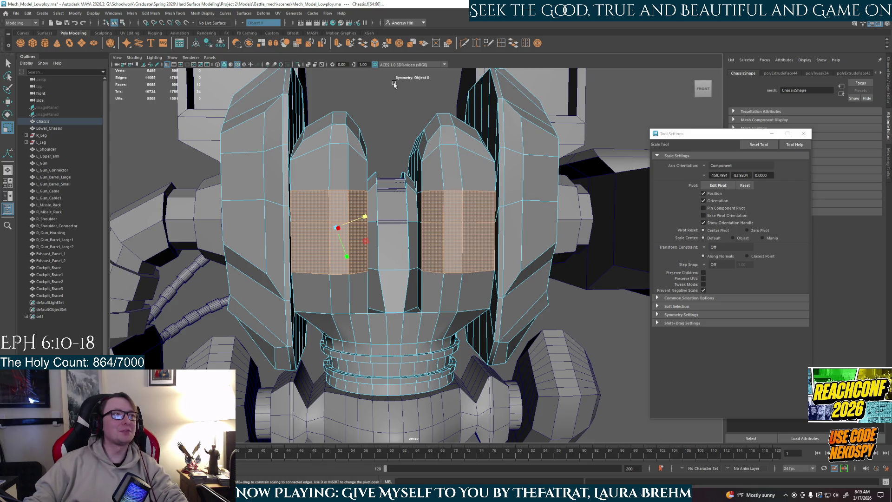
pyautogui.click(403, 119)
pyautogui.moveTo(309, 199)
pyautogui.mouseDown()
pyautogui.moveTo(325, 246)
pyautogui.moveTo(334, 209)
pyautogui.moveTo(360, 251)
pyautogui.moveTo(362, 242)
pyautogui.mouseUp()
pyautogui.hotkey('ctrl', 'z')
pyautogui.hotkey('ctrl', 'z')
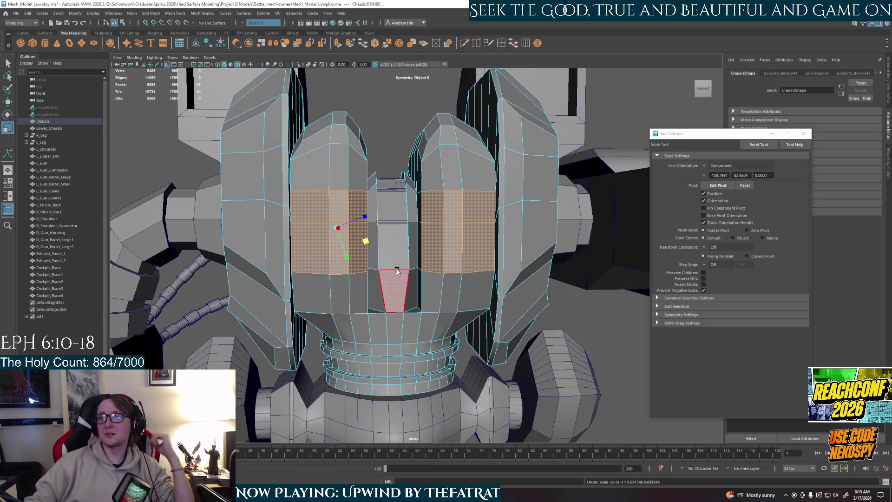
# Add the inner column faces to the selection and extrude them with Ctrl+E.
pyautogui.keyDown('alt'); pyautogui.moveTo(387, 339); pyautogui.dragTo(383, 316); pyautogui.keyUp('alt')
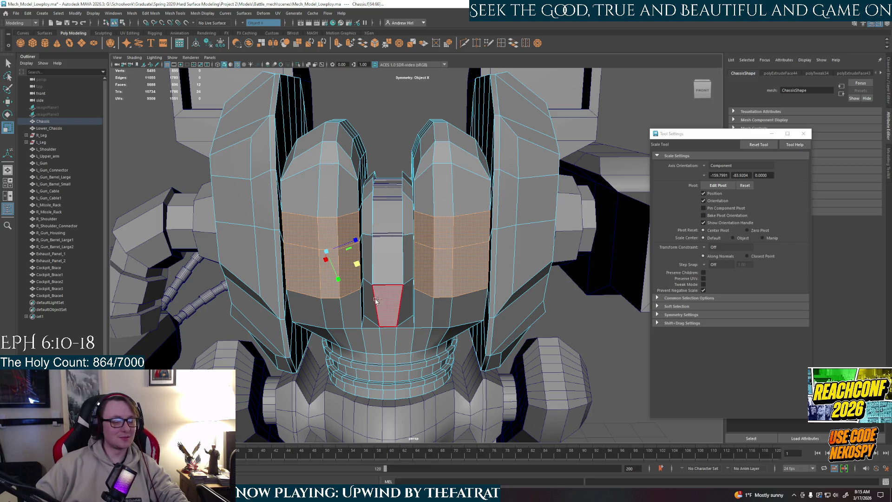
pyautogui.keyDown('shift'); pyautogui.click(349, 267); pyautogui.keyUp('shift')
pyautogui.moveTo(350, 267)
pyautogui.keyDown('alt'); pyautogui.mouseDown()
pyautogui.moveTo(410, 254)
pyautogui.moveTo(436, 272)
pyautogui.moveTo(409, 272)
pyautogui.moveTo(442, 273)
pyautogui.moveTo(423, 311)
pyautogui.moveTo(448, 325)
pyautogui.moveTo(398, 330)
pyautogui.moveTo(464, 285)
pyautogui.moveTo(437, 297)
pyautogui.moveTo(449, 291)
pyautogui.moveTo(431, 265)
pyautogui.mouseUp(); pyautogui.keyUp('alt')
pyautogui.hotkey('ctrl', 'e')
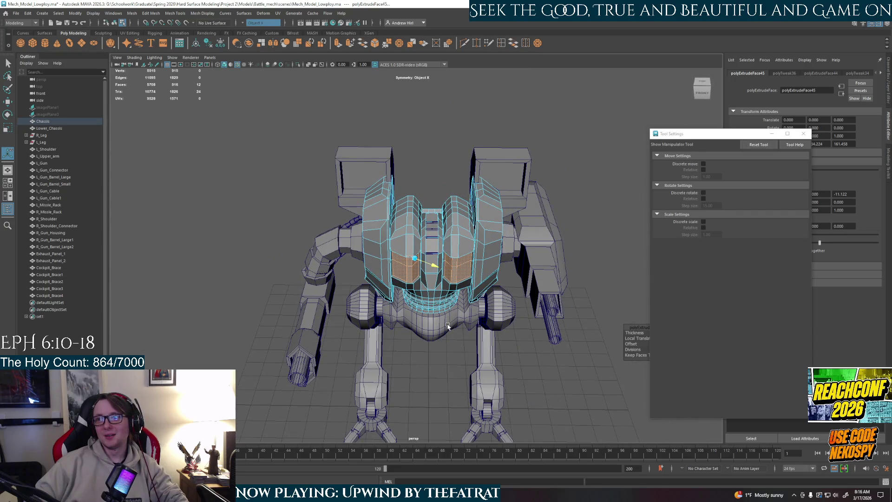
pyautogui.scroll(5, 448, 326)
pyautogui.scroll(-5, 432, 327)
pyautogui.scroll(5, 432, 309)
pyautogui.scroll(5, 432, 299)
# Switch to scaling the extruded faces, inspect them, then deselect and return to a front view.
pyautogui.press('r')
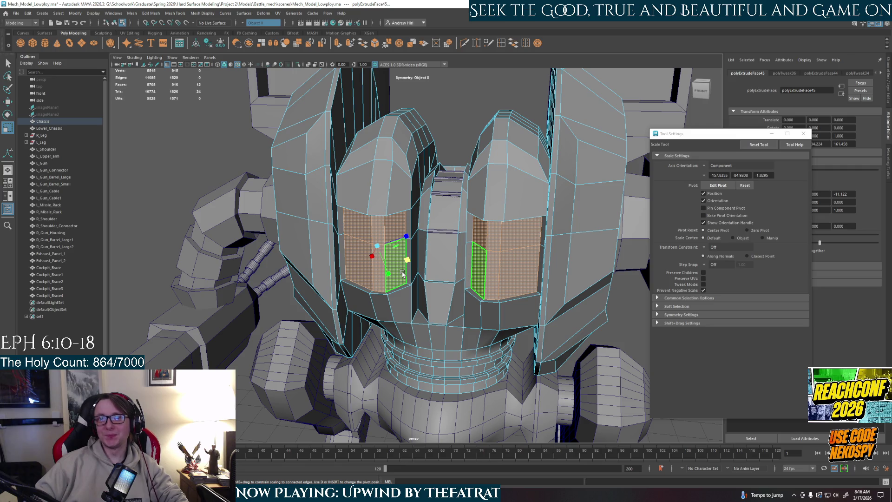
pyautogui.moveTo(402, 273)
pyautogui.keyDown('alt'); pyautogui.mouseDown()
pyautogui.moveTo(379, 299)
pyautogui.moveTo(457, 197)
pyautogui.mouseUp(); pyautogui.keyUp('alt')
pyautogui.scroll(-5, 384, 288)
pyautogui.rightClick(457, 197)
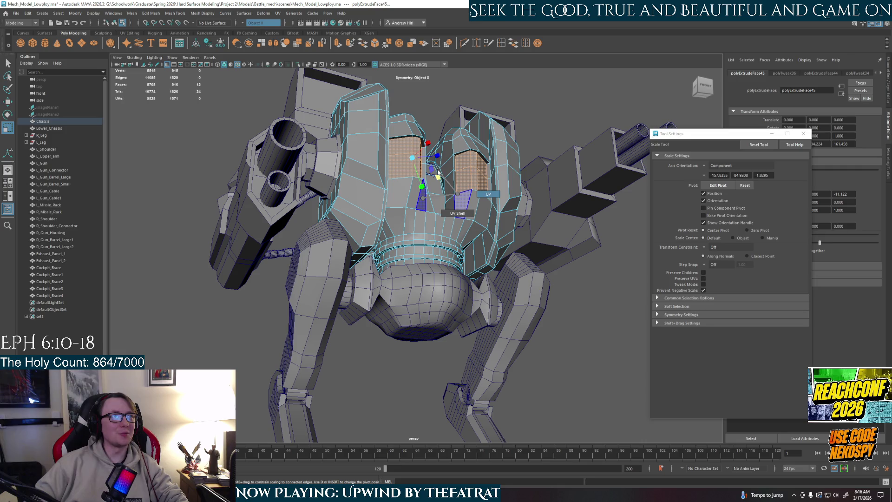
pyautogui.rightClick(437, 199)
pyautogui.click(434, 302)
pyautogui.moveTo(434, 302)
pyautogui.keyDown('alt'); pyautogui.mouseDown()
pyautogui.moveTo(435, 329)
pyautogui.moveTo(409, 333)
pyautogui.mouseUp(); pyautogui.keyUp('alt')
pyautogui.scroll(3, 409, 334)
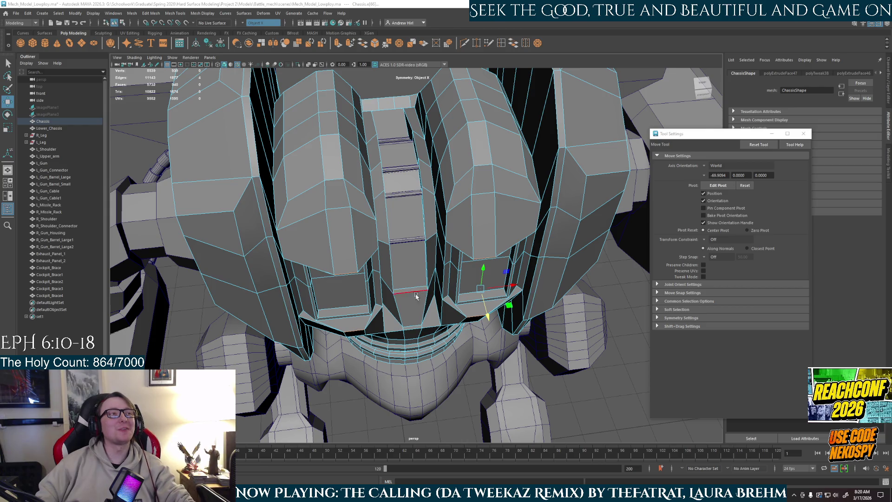
# Slide the selected panel components along X to form recessed panels on both chest pods.
pyautogui.scroll(2, 474, 318)
pyautogui.keyDown('alt'); pyautogui.moveTo(474, 318); pyautogui.dragTo(476, 297, button='middle'); pyautogui.keyUp('alt')
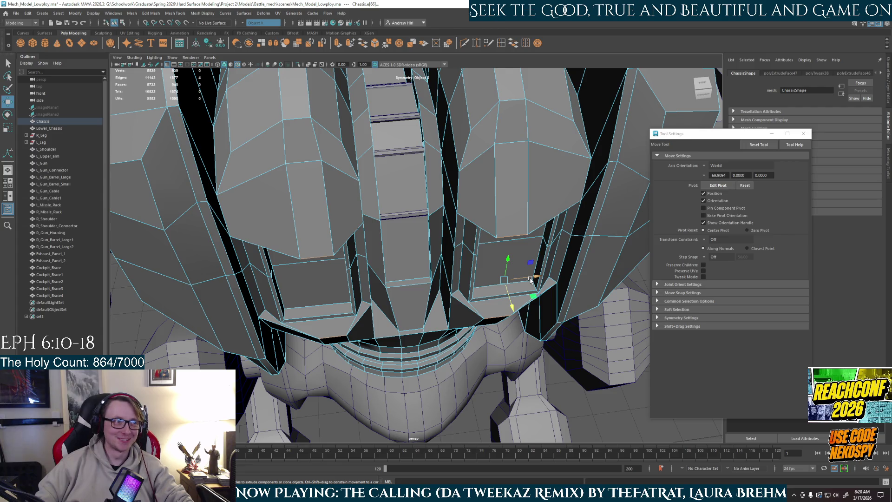
pyautogui.moveTo(531, 279)
pyautogui.mouseDown()
pyautogui.moveTo(545, 278)
pyautogui.moveTo(457, 241)
pyautogui.mouseUp()
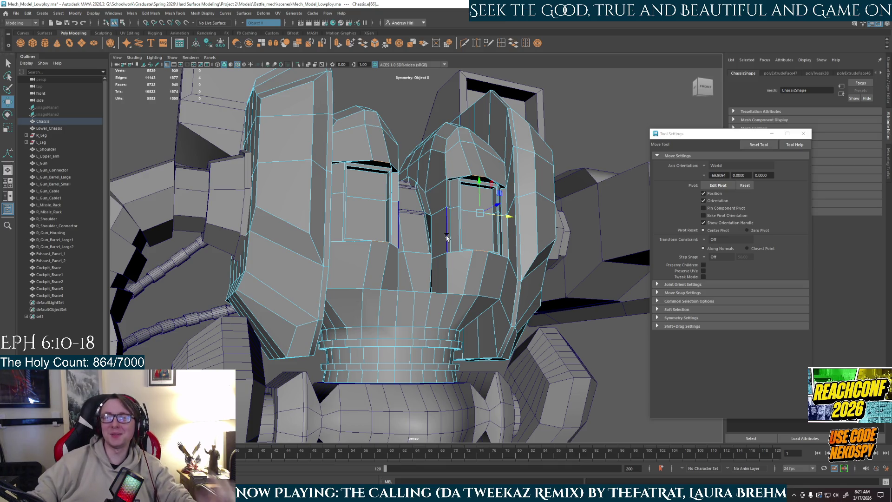
pyautogui.moveTo(422, 264)
pyautogui.keyDown('alt'); pyautogui.mouseDown()
pyautogui.moveTo(414, 278)
pyautogui.moveTo(494, 238)
pyautogui.mouseUp(); pyautogui.keyUp('alt')
# Put the Chassis back in Object Mode, frame it with F, and orbit to inspect the recessed panels.
pyautogui.click(445, 263)
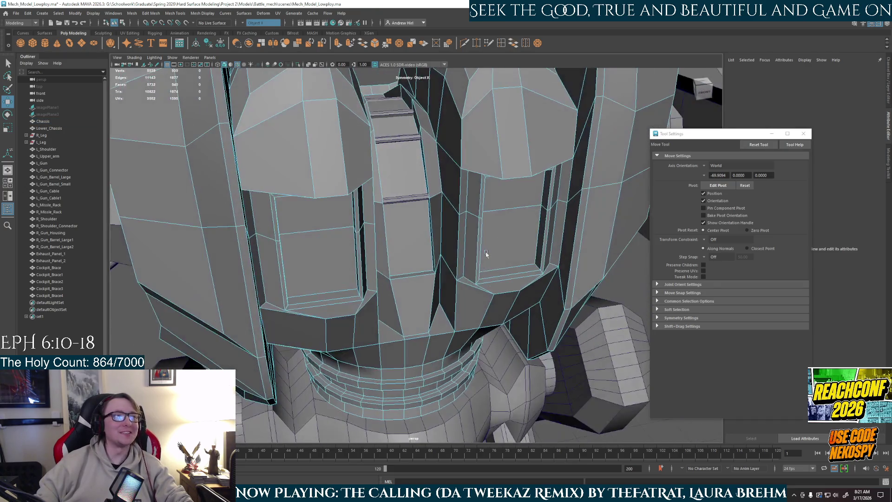
pyautogui.rightClick(495, 238)
pyautogui.click(512, 224)
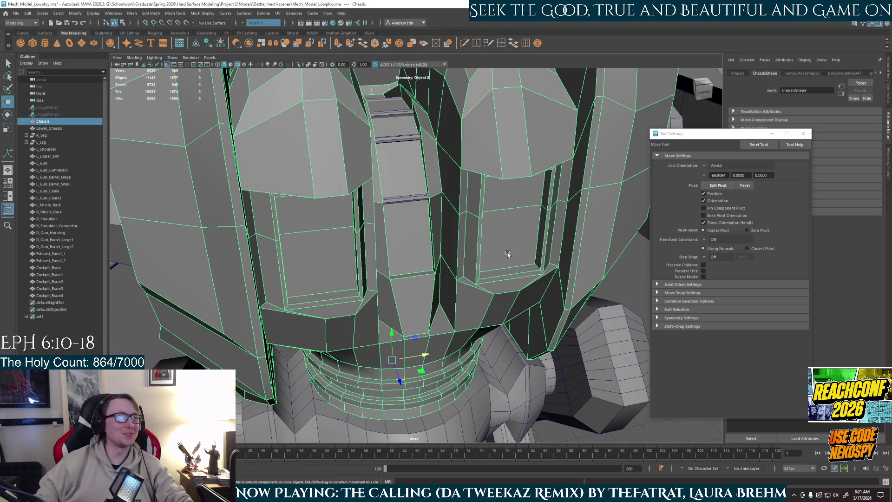
pyautogui.press('f')
pyautogui.keyDown('alt'); pyautogui.moveTo(480, 281); pyautogui.dragTo(431, 235); pyautogui.keyUp('alt')
pyautogui.scroll(5, 400, 251)
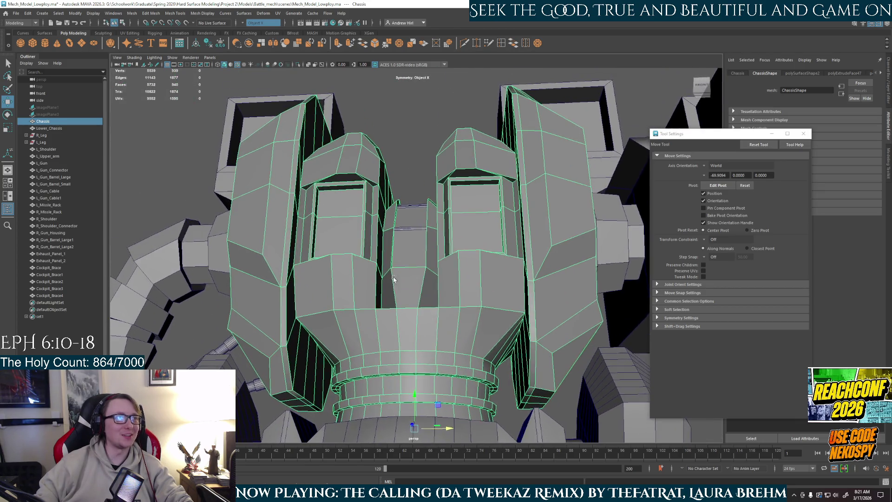
pyautogui.keyDown('alt'); pyautogui.moveTo(400, 300); pyautogui.dragTo(403, 300); pyautogui.keyUp('alt')
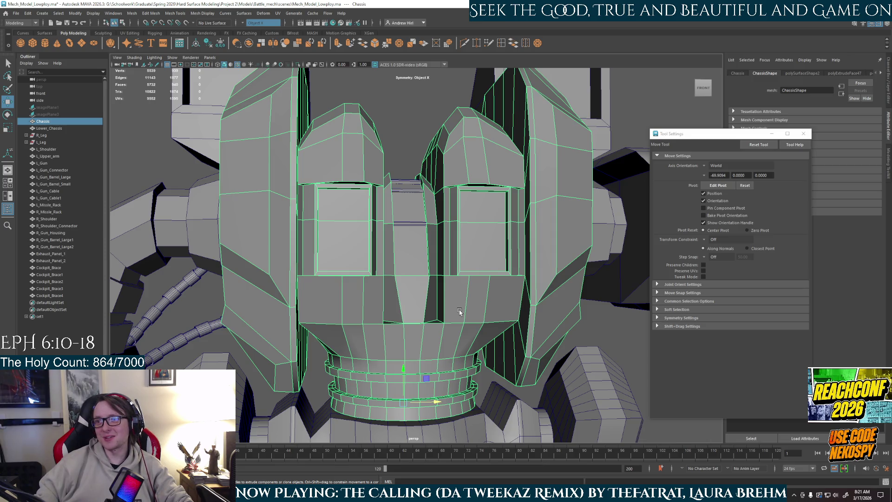
pyautogui.scroll(2, 459, 311)
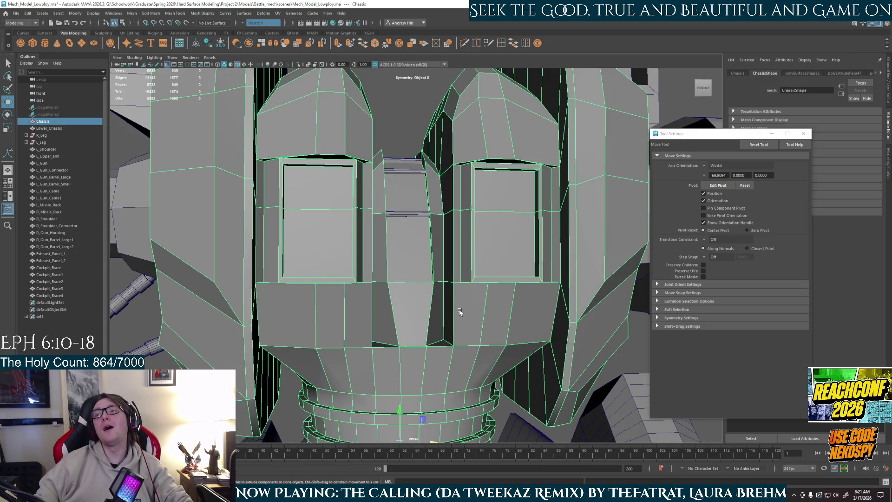
pyautogui.scroll(-1, 459, 311)
pyautogui.scroll(4, 448, 312)
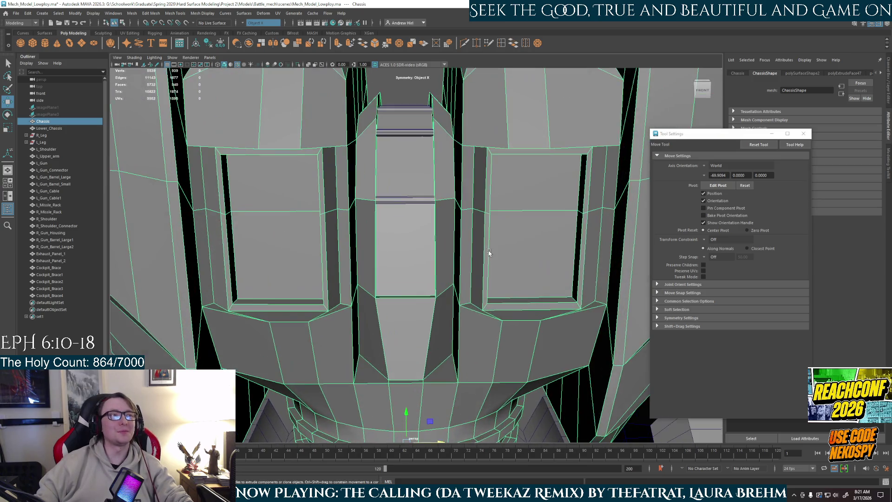
pyautogui.rightClick(506, 217)
# Undo back through the edge mode, scale, panel move and panel face extrusion.
pyautogui.click(505, 237)
pyautogui.scroll(-6, 415, 215)
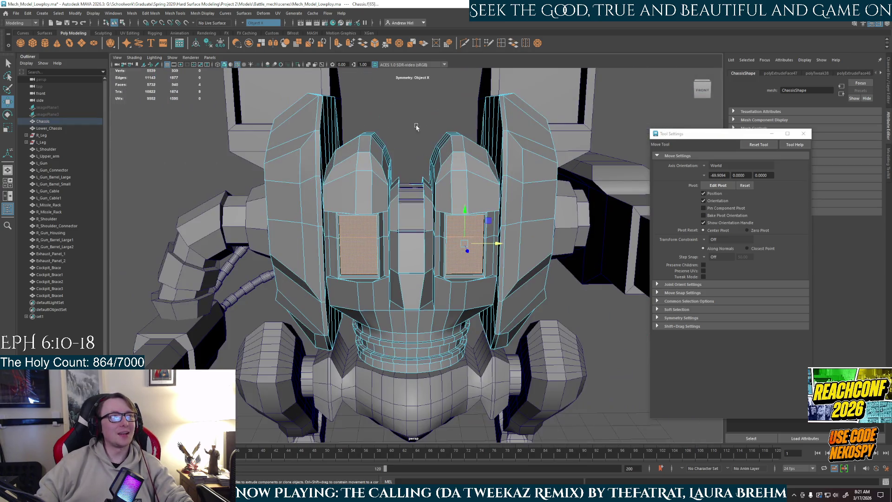
pyautogui.moveTo(446, 215)
pyautogui.keyDown('alt'); pyautogui.mouseDown()
pyautogui.moveTo(372, 216)
pyautogui.moveTo(446, 218)
pyautogui.moveTo(432, 228)
pyautogui.mouseUp(); pyautogui.keyUp('alt')
pyautogui.scroll(5, 435, 236)
pyautogui.hotkey('ctrl', 'z')
pyautogui.hotkey('ctrl', 'z')
pyautogui.hotkey('ctrl', 'z')
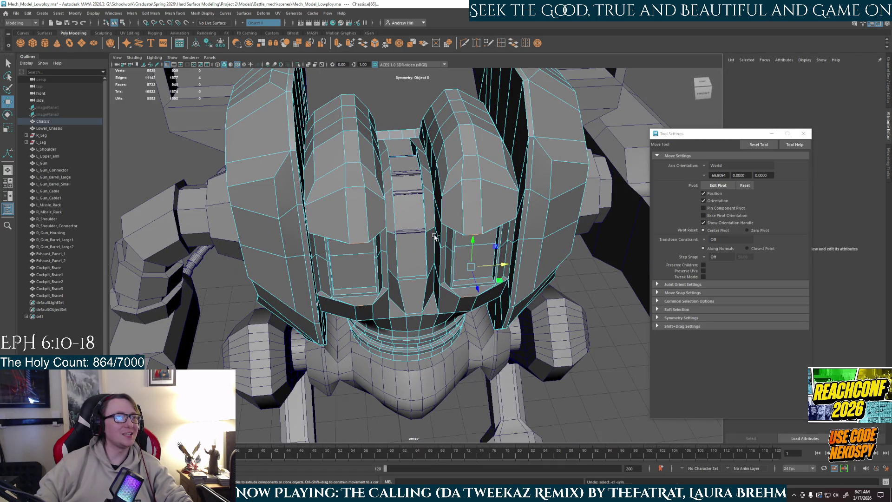
pyautogui.hotkey('ctrl', 'z')
pyautogui.hotkey('ctrl', 'z')
pyautogui.hotkey('ctrl', 'z')
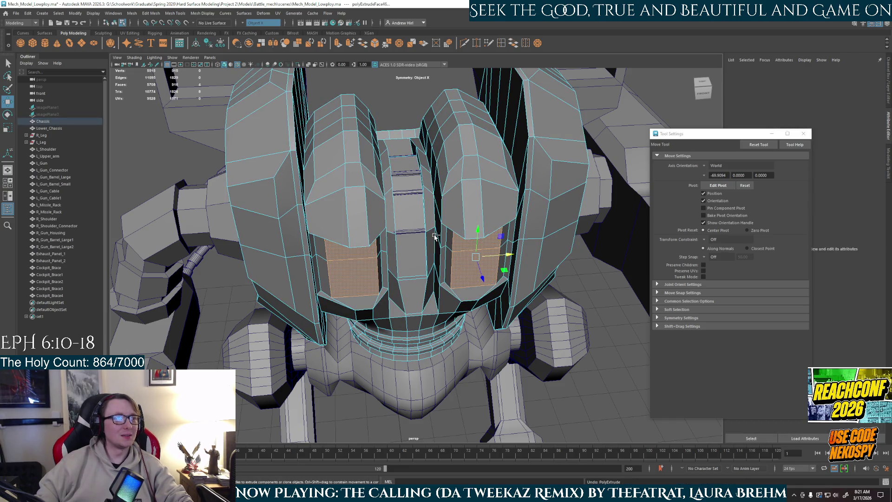
pyautogui.hotkey('ctrl', 'z')
pyautogui.hotkey('ctrl', 'z')
pyautogui.hotkey('ctrl', 'z')
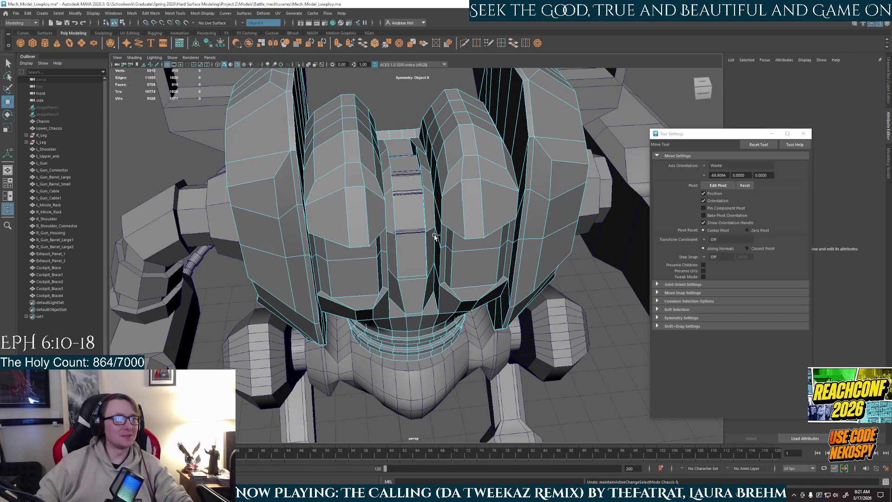
pyautogui.hotkey('ctrl', 'z')
pyautogui.hotkey('ctrl', 'z')
pyautogui.hotkey('ctrl', 'z')
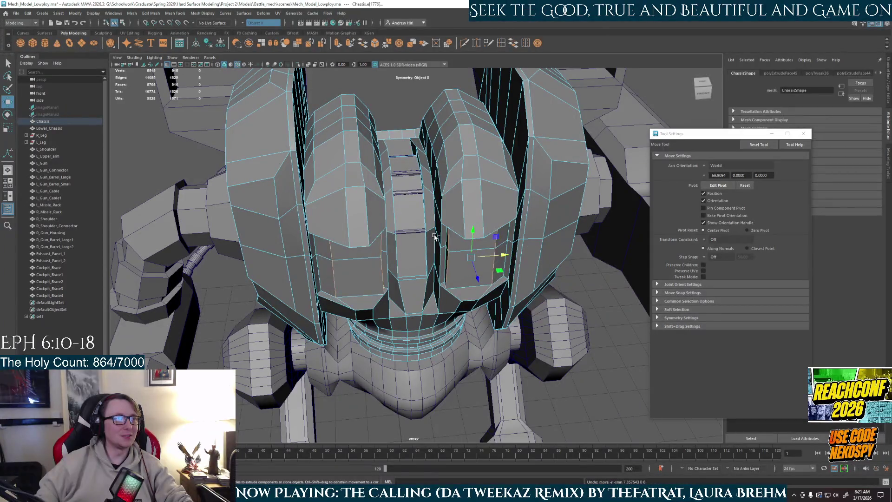
pyautogui.hotkey('ctrl', 'z')
pyautogui.hotkey('ctrl', 'z')
pyautogui.hotkey('ctrl', 'z')
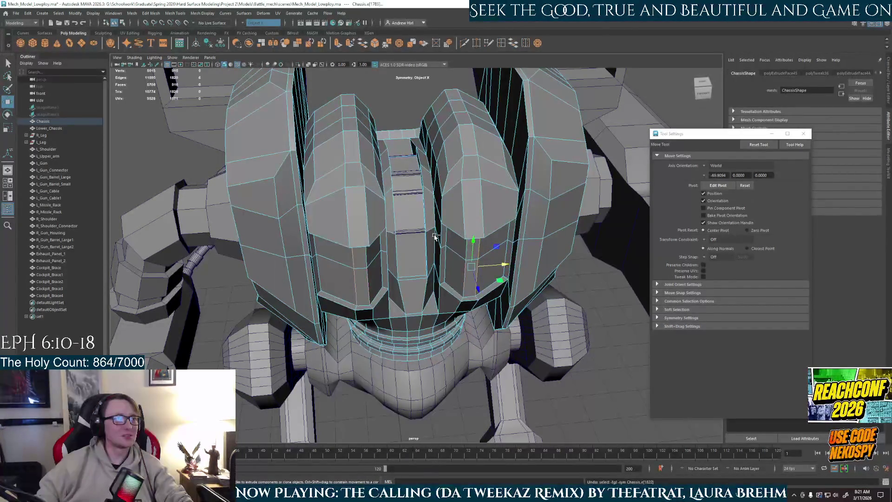
pyautogui.hotkey('ctrl', 'z')
pyautogui.hotkey('ctrl', 'z')
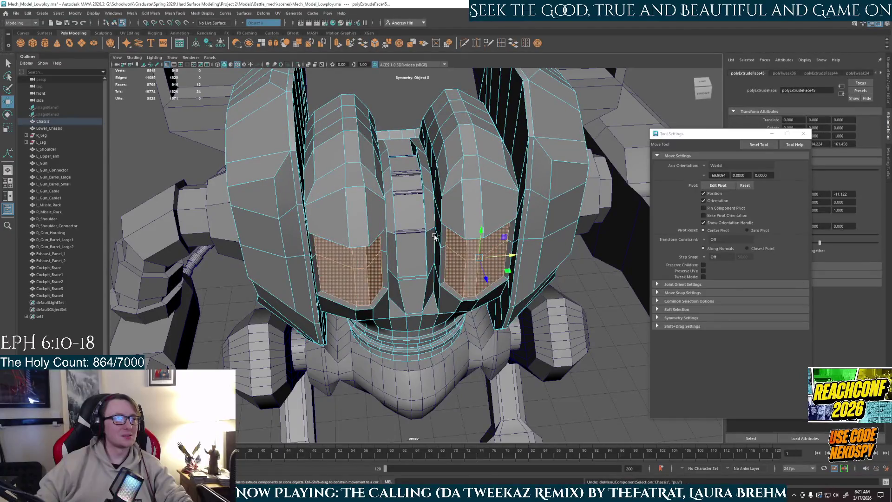
pyautogui.hotkey('ctrl', 'z')
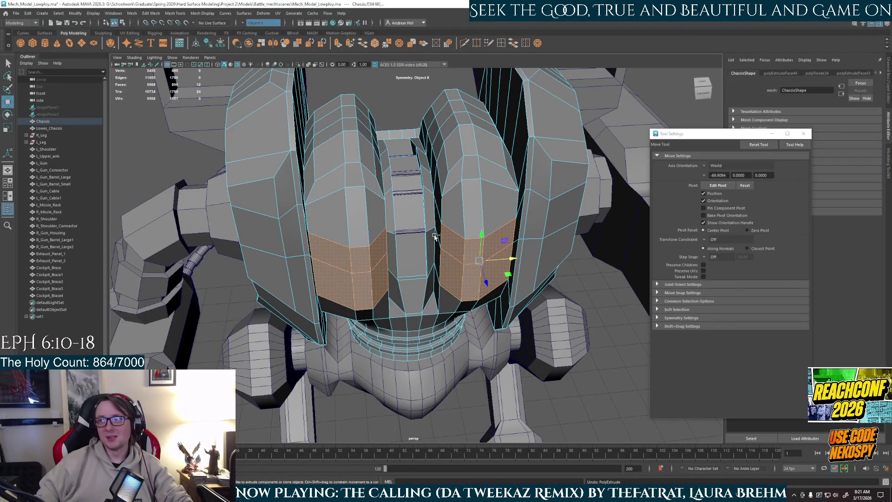
# Clear the face selection and view the plain chassis front from three-quarter angle.
pyautogui.moveTo(435, 237)
pyautogui.keyDown('alt'); pyautogui.mouseDown()
pyautogui.moveTo(464, 251)
pyautogui.moveTo(488, 209)
pyautogui.mouseUp(); pyautogui.keyUp('alt')
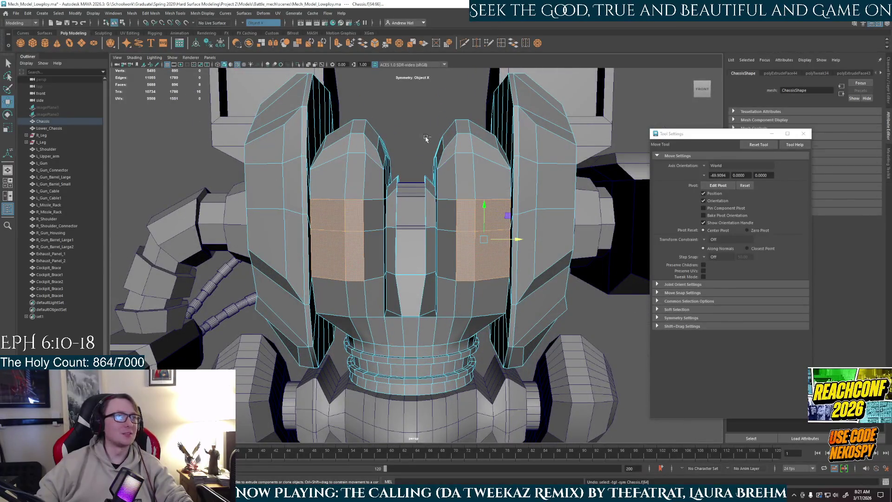
pyautogui.click(453, 235)
pyautogui.keyDown('alt'); pyautogui.moveTo(453, 234); pyautogui.dragTo(442, 230); pyautogui.keyUp('alt')
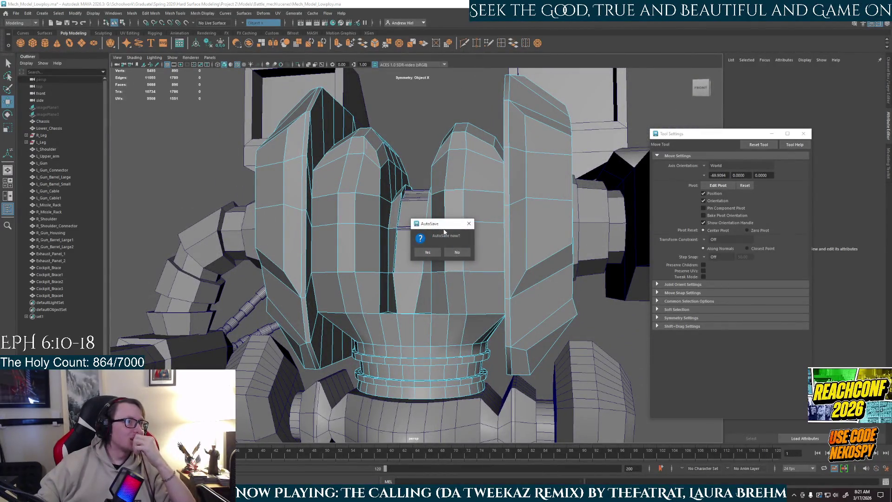
# Accept the AutoSave prompt, then test-select front faces and orbit to a side view.
pyautogui.click(436, 255)
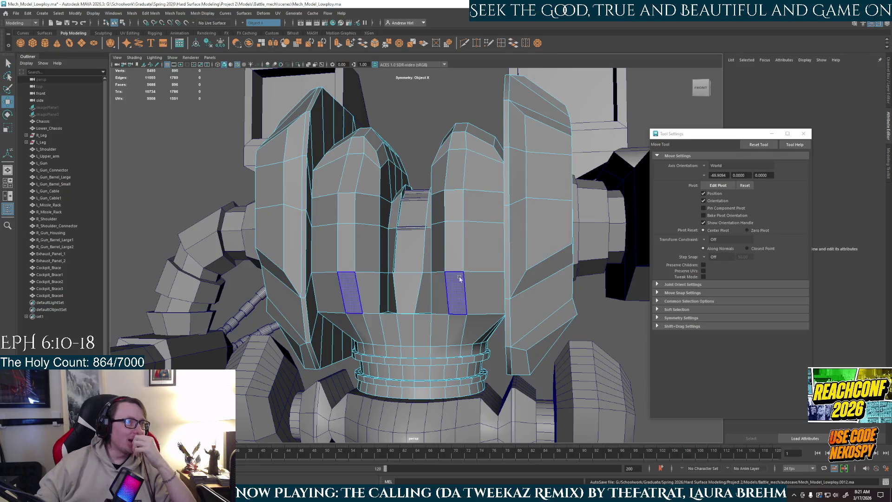
pyautogui.click(460, 234)
pyautogui.click(405, 118)
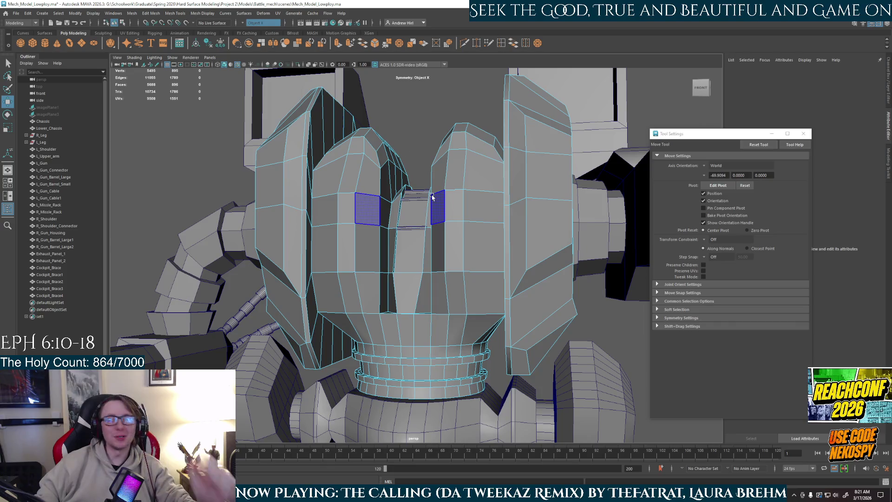
pyautogui.moveTo(433, 197)
pyautogui.keyDown('alt'); pyautogui.mouseDown()
pyautogui.moveTo(453, 232)
pyautogui.moveTo(464, 218)
pyautogui.moveTo(494, 215)
pyautogui.moveTo(462, 211)
pyautogui.moveTo(472, 254)
pyautogui.moveTo(437, 247)
pyautogui.moveTo(419, 282)
pyautogui.moveTo(412, 279)
pyautogui.moveTo(409, 265)
pyautogui.moveTo(465, 269)
pyautogui.moveTo(424, 253)
pyautogui.moveTo(469, 256)
pyautogui.mouseUp(); pyautogui.keyUp('alt')
pyautogui.press('[')
pyautogui.press('[')
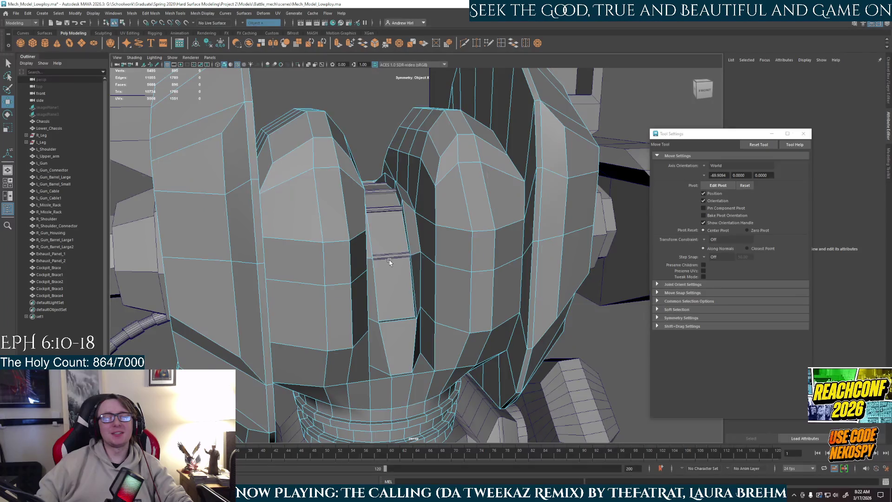
pyautogui.press(']')
pyautogui.press(']')
pyautogui.hotkey('ctrl', 'z')
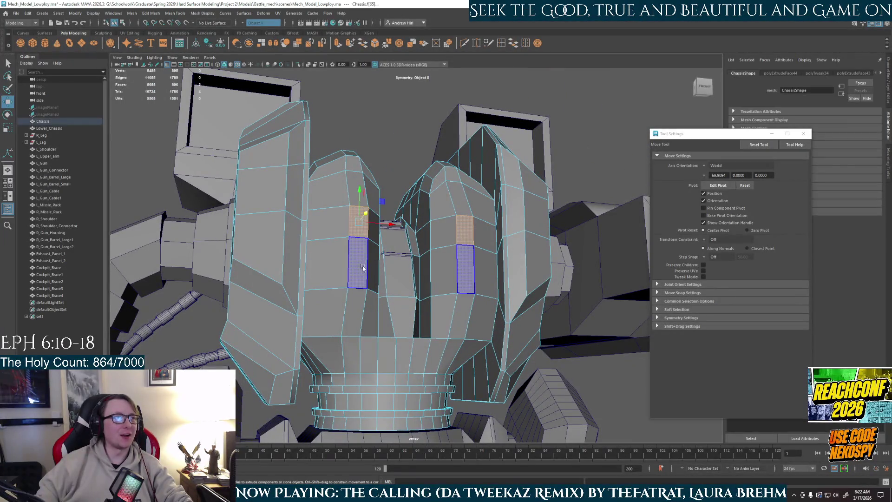
pyautogui.keyDown('shift'); pyautogui.click(477, 259); pyautogui.keyUp('shift')
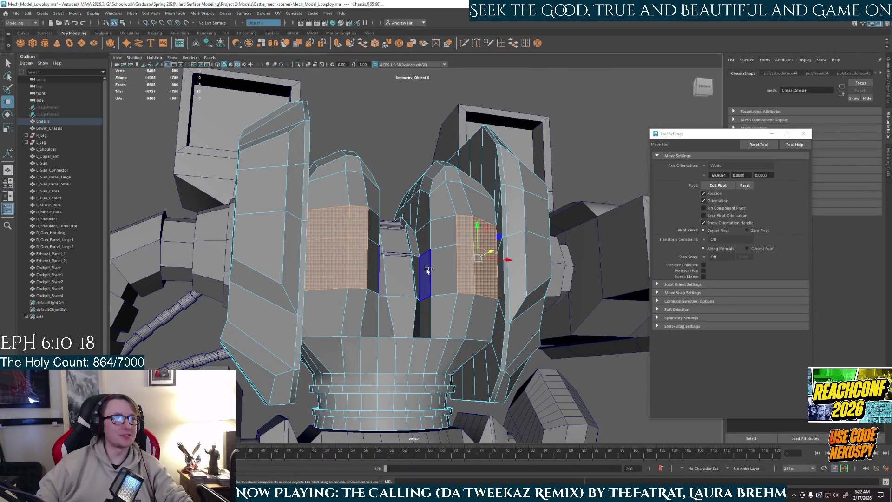
pyautogui.click(466, 262)
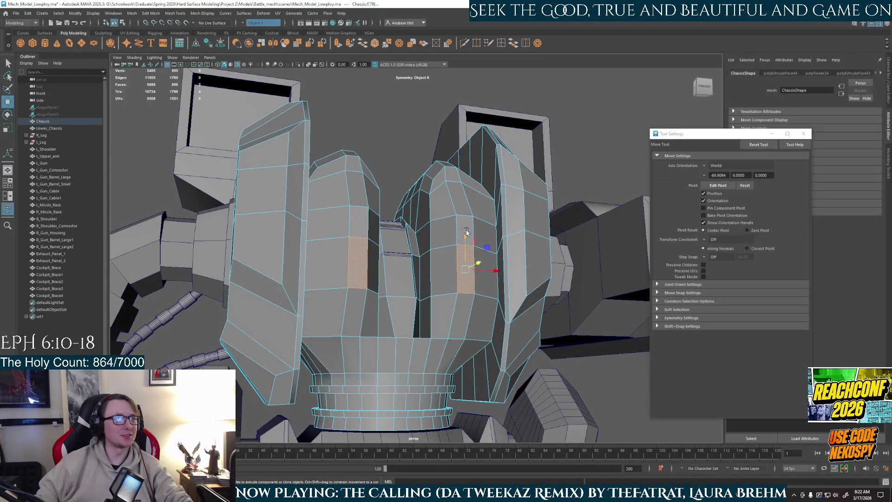
pyautogui.keyDown('shift'); pyautogui.click(450, 235); pyautogui.keyUp('shift')
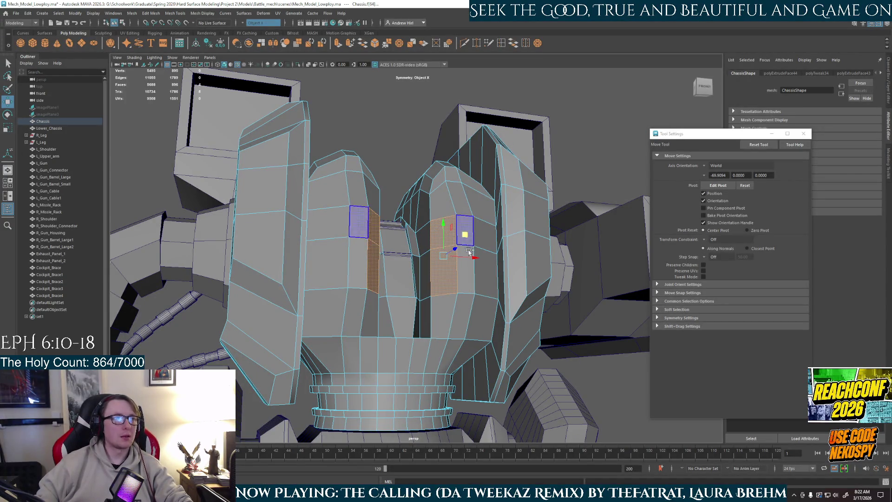
pyautogui.keyDown('shift'); pyautogui.click(483, 254); pyautogui.keyUp('shift')
pyautogui.keyDown('alt'); pyautogui.moveTo(483, 253); pyautogui.dragTo(410, 300); pyautogui.keyUp('alt')
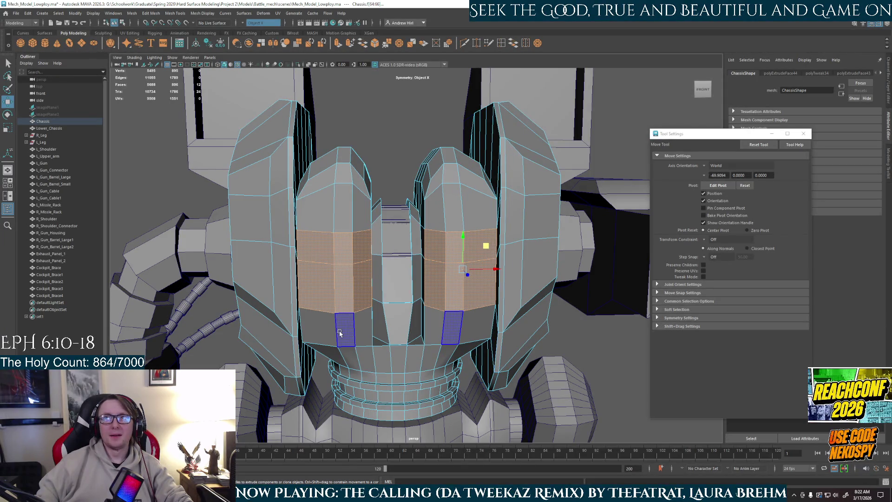
pyautogui.scroll(2, 340, 333)
pyautogui.keyDown('alt'); pyautogui.moveTo(339, 325); pyautogui.dragTo(384, 309, button='middle'); pyautogui.keyUp('alt')
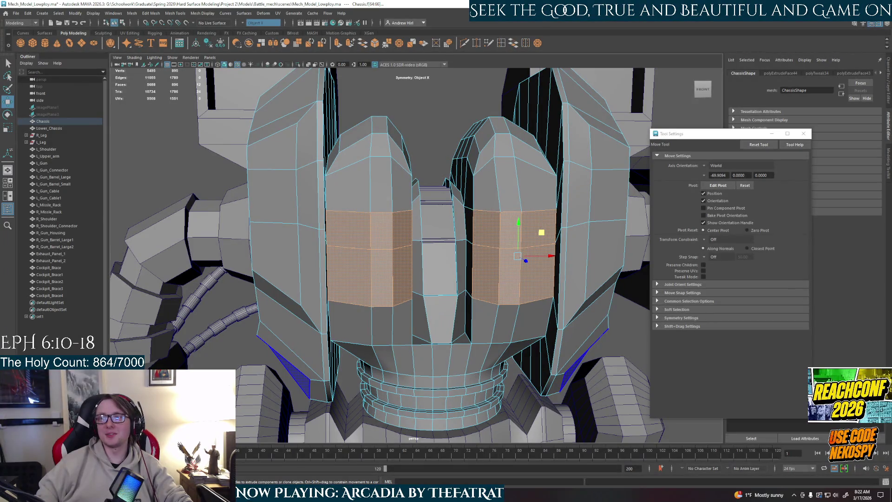
pyautogui.moveTo(418, 205)
pyautogui.keyDown('alt'); pyautogui.mouseDown()
pyautogui.moveTo(452, 236)
pyautogui.moveTo(453, 230)
pyautogui.moveTo(437, 238)
pyautogui.moveTo(458, 200)
pyautogui.mouseUp(); pyautogui.keyUp('alt')
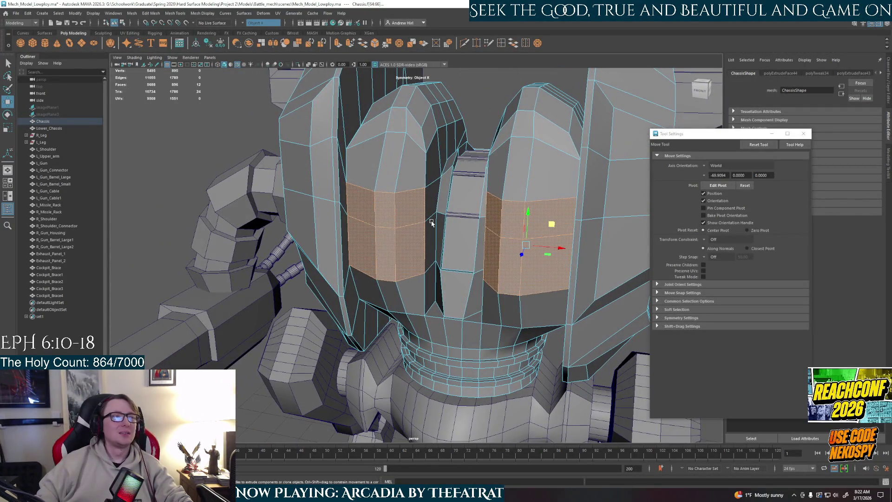
pyautogui.click(458, 198)
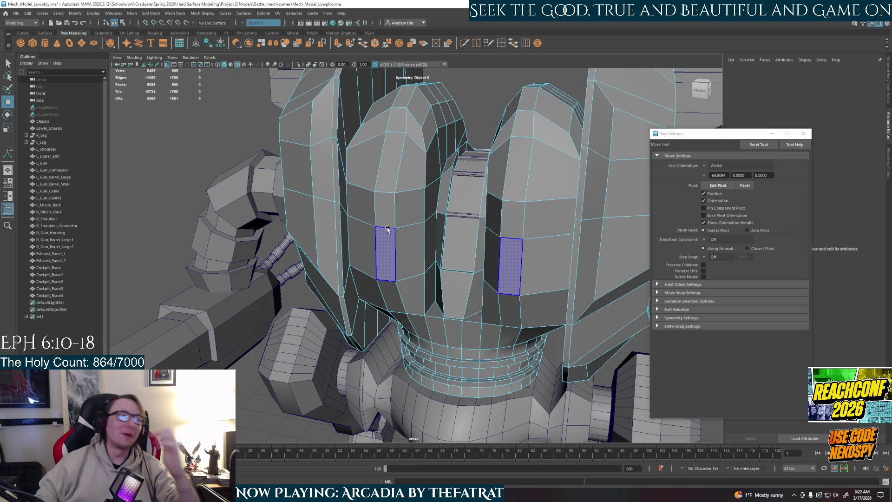
# Select the upper and lower face pairs on both chassis front panels.
pyautogui.moveTo(390, 221)
pyautogui.keyDown('alt'); pyautogui.mouseDown()
pyautogui.moveTo(416, 212)
pyautogui.moveTo(395, 219)
pyautogui.mouseUp(); pyautogui.keyUp('alt')
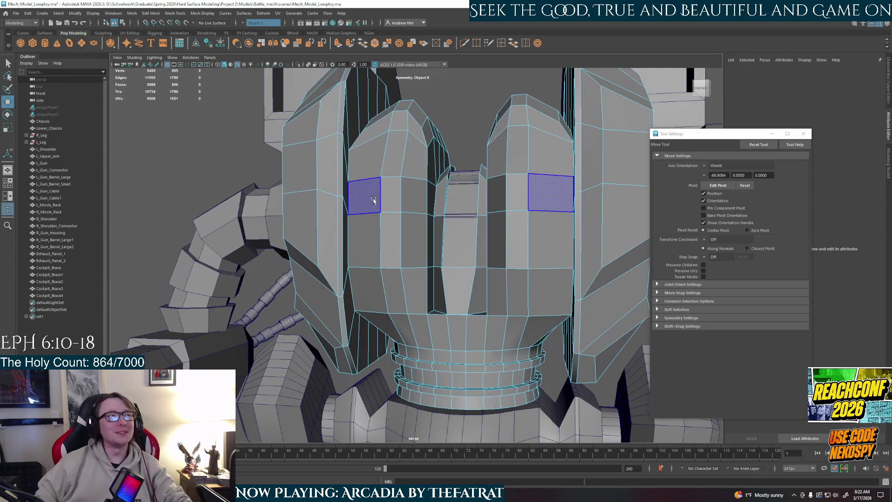
pyautogui.click(368, 198)
pyautogui.keyDown('shift'); pyautogui.click(392, 237); pyautogui.keyUp('shift')
pyautogui.keyDown('shift'); pyautogui.click(392, 238); pyautogui.keyUp('shift')
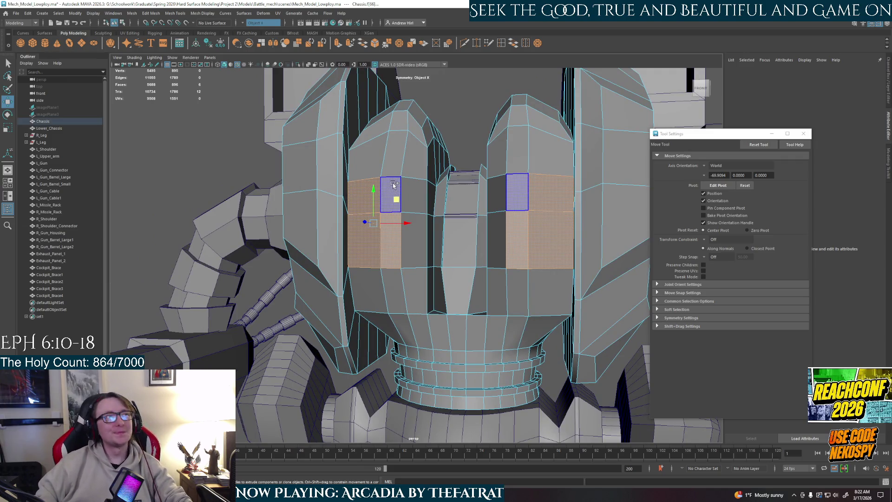
pyautogui.keyDown('shift'); pyautogui.click(392, 194); pyautogui.keyUp('shift')
pyautogui.keyDown('shift'); pyautogui.click(412, 194); pyautogui.keyUp('shift')
pyautogui.keyDown('shift'); pyautogui.click(425, 241); pyautogui.keyUp('shift')
pyautogui.keyDown('alt'); pyautogui.moveTo(426, 241); pyautogui.dragTo(520, 274); pyautogui.keyUp('alt')
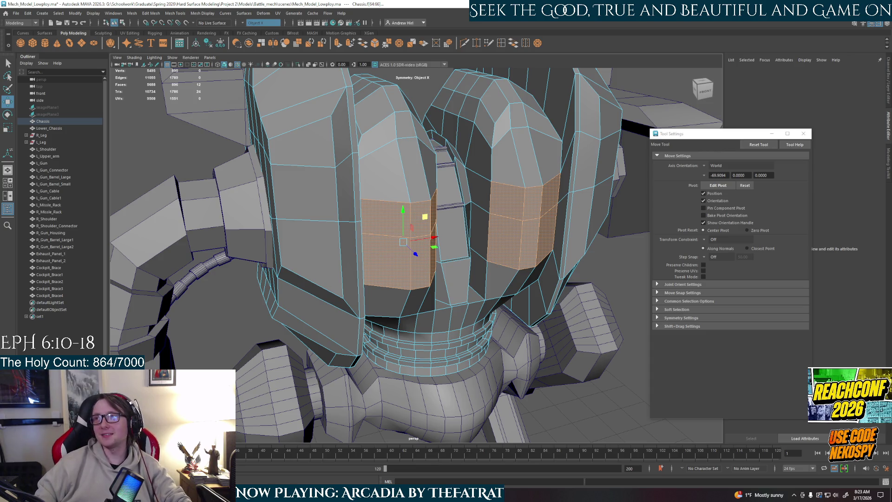
# Switch from Maya to the branding files folder and open Stream Quotes.docx.
pyautogui.moveTo(511, 261)
pyautogui.keyDown('alt'); pyautogui.mouseDown()
pyautogui.moveTo(462, 236)
pyautogui.moveTo(501, 258)
pyautogui.moveTo(488, 255)
pyautogui.mouseUp(); pyautogui.keyUp('alt')
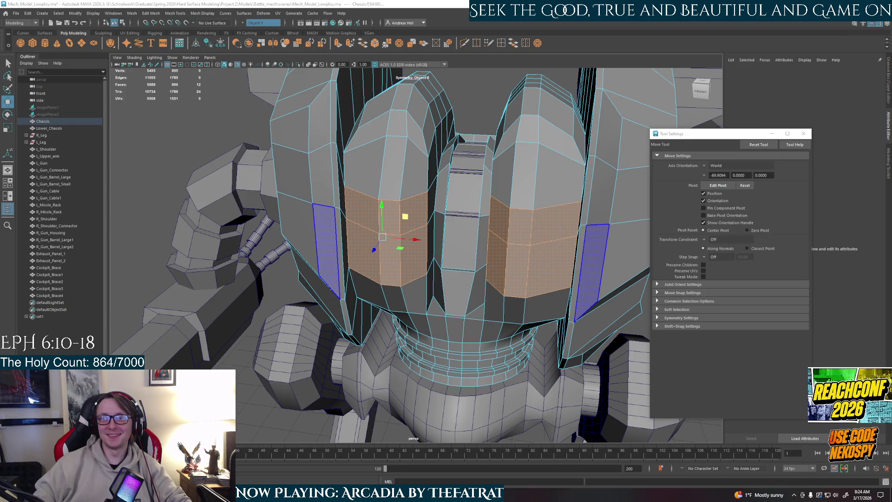
pyautogui.hotkey('alt', 'Tab')
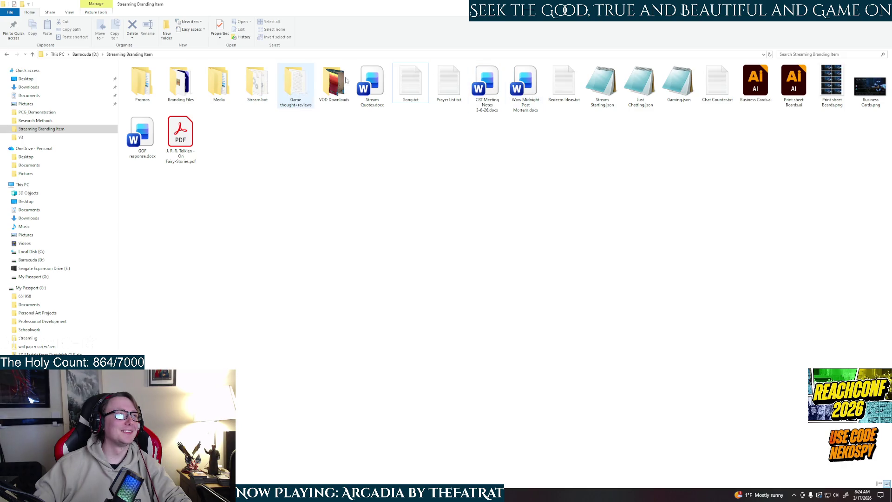
pyautogui.doubleClick(372, 83)
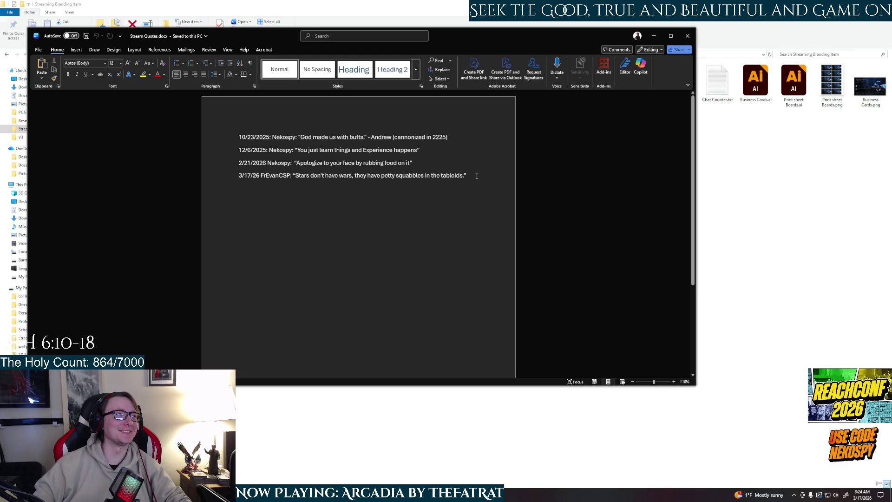
# Add a 3/17/26 line with the viewer's name and quote 'fat rat and Bollywood better then caffeine'.
pyautogui.press('Return')
pyautogui.write('3/')
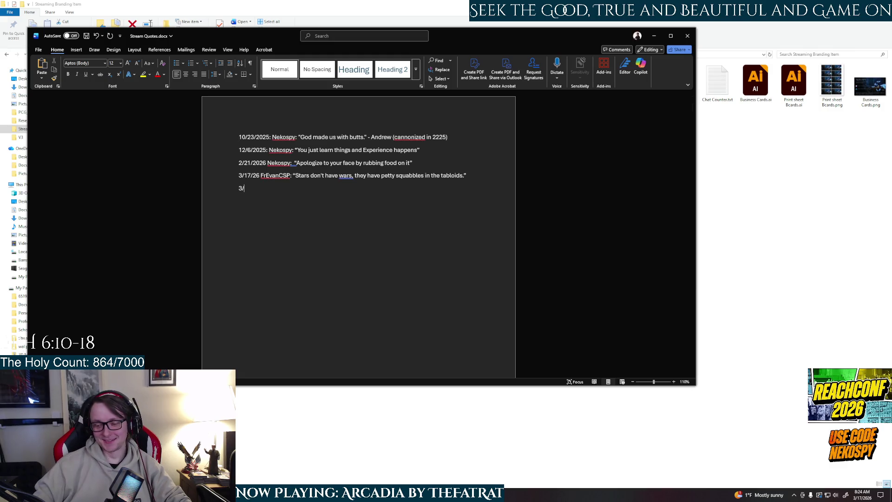
pyautogui.write('17/')
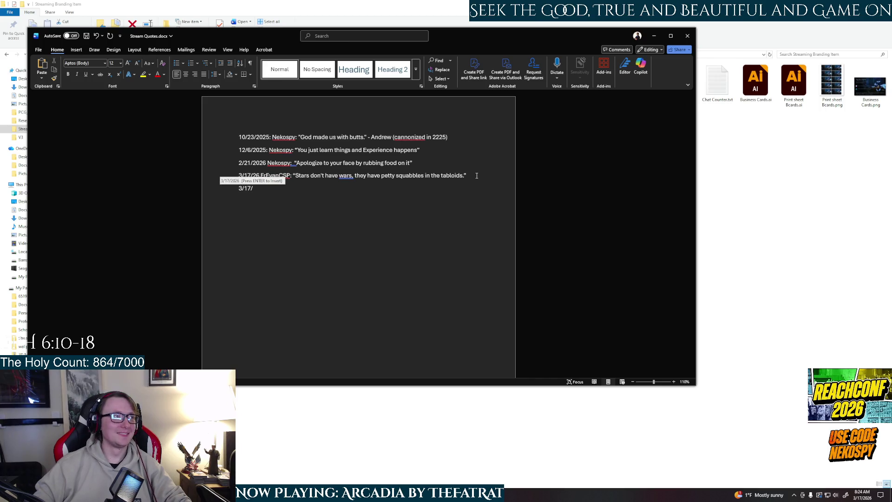
pyautogui.write('26')
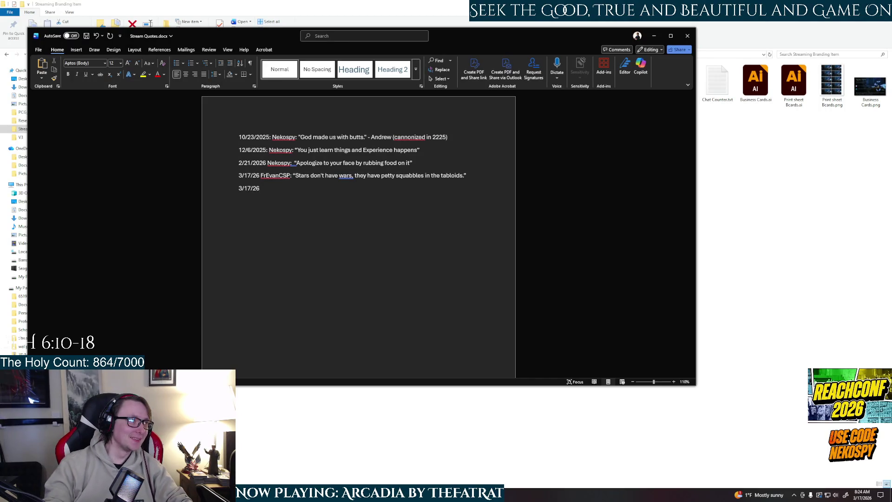
pyautogui.write(' Ghost_Of')
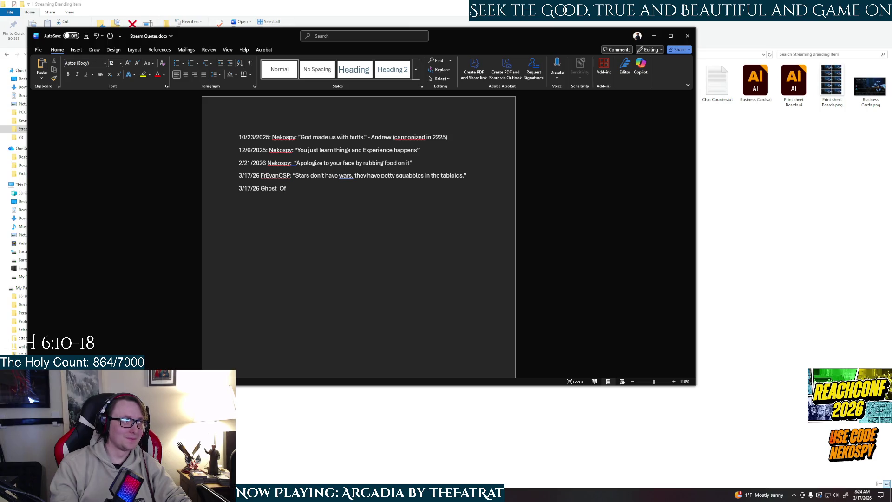
pyautogui.press('BackSpace')
pyautogui.press('BackSpace')
pyautogui.write('_')
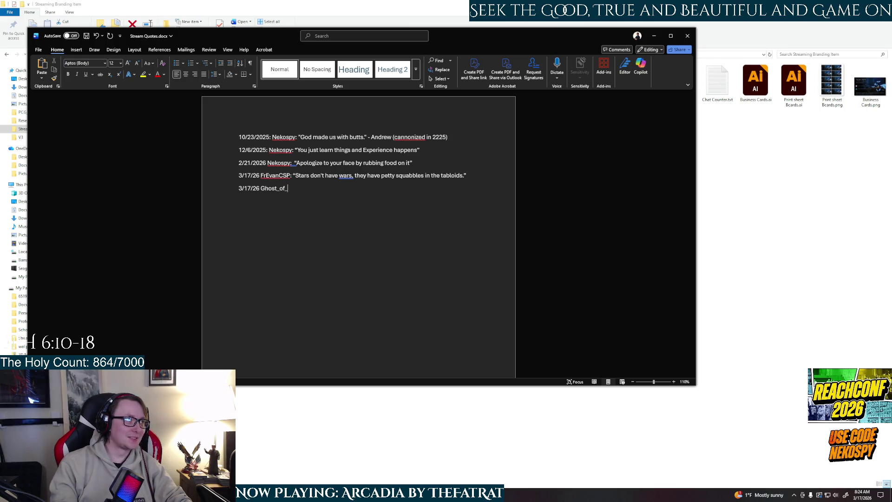
pyautogui.write('Titantia')
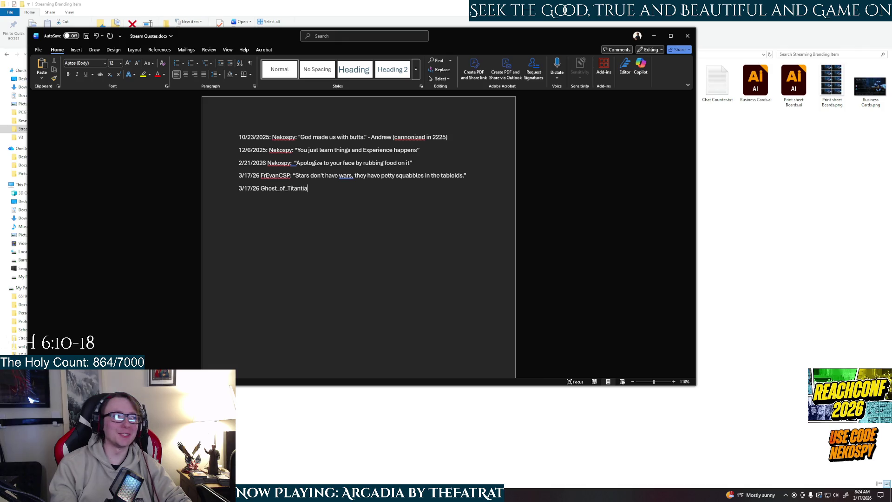
pyautogui.write(':')
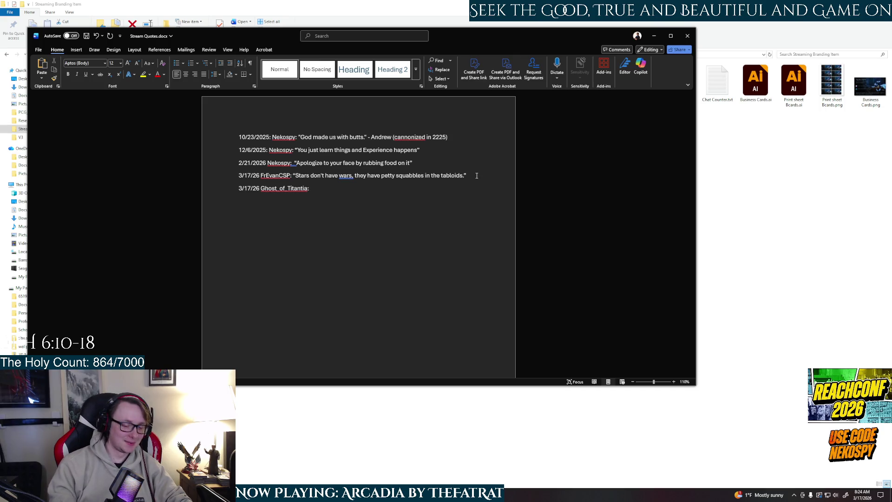
pyautogui.write('"')
pyautogui.write('fat rat and Bollywood better then caffeine"')
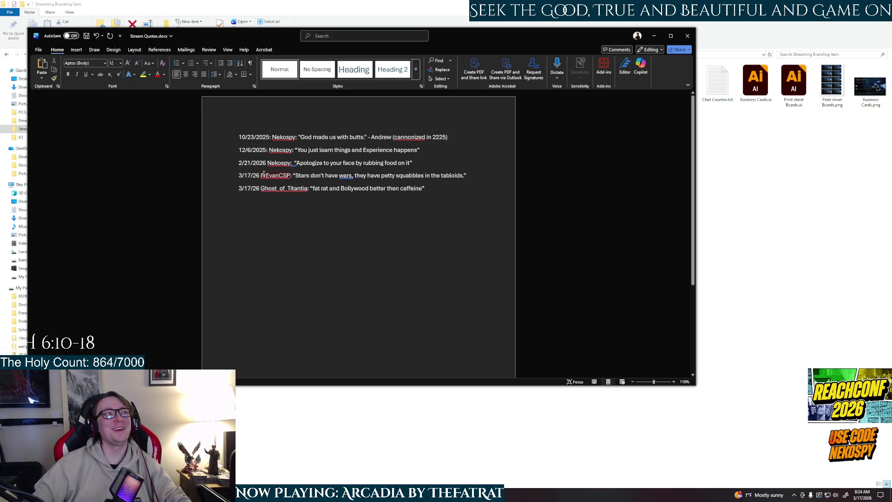
# Capitalise 'Fat Rat' at the start of the new quote.
pyautogui.click(316, 189)
pyautogui.press('BackSpace')
pyautogui.write('F')
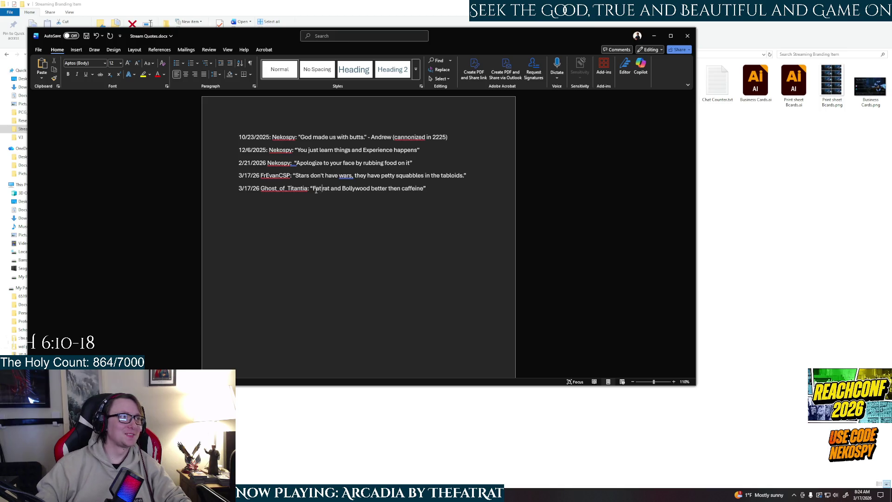
pyautogui.press('Delete')
pyautogui.write('R')
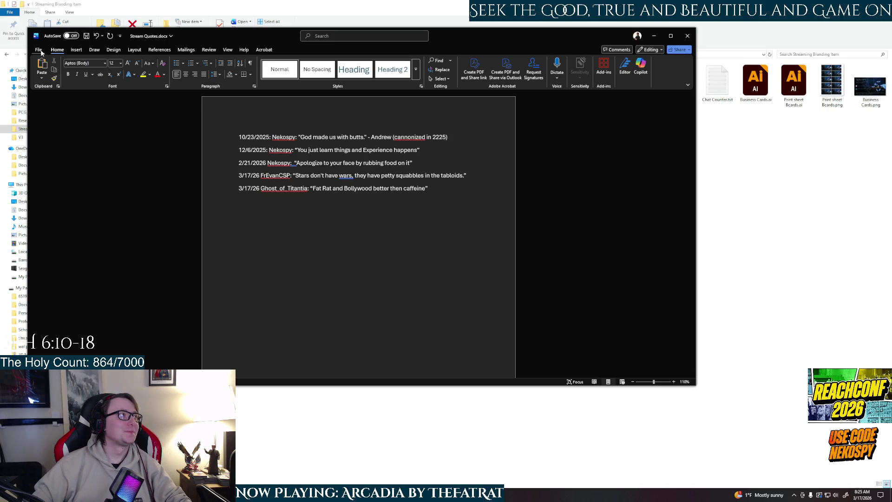
# Save the Stream Quotes document and close Word.
pyautogui.click(38, 50)
pyautogui.click(46, 129)
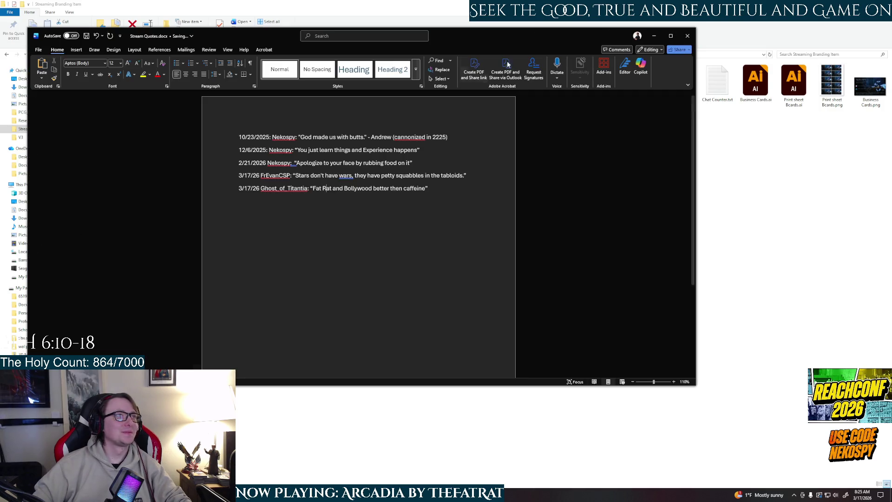
pyautogui.click(652, 35)
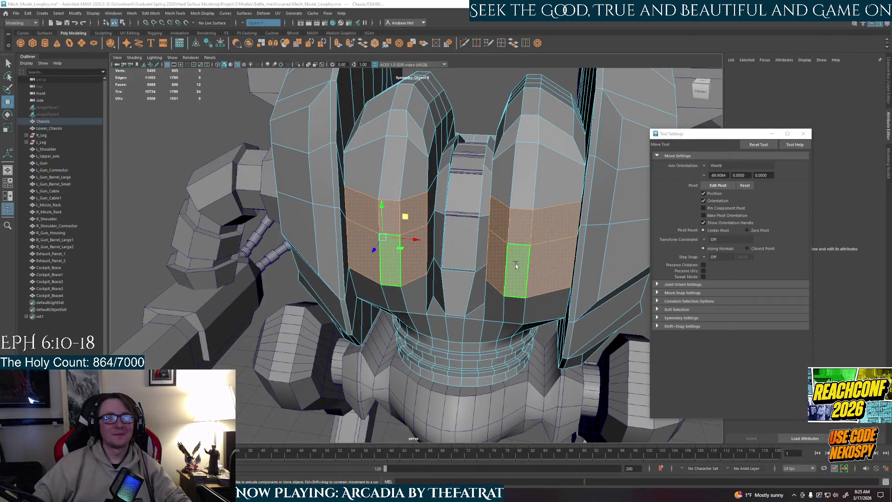
pyautogui.keyDown('alt'); pyautogui.moveTo(526, 281); pyautogui.dragTo(534, 277); pyautogui.keyUp('alt')
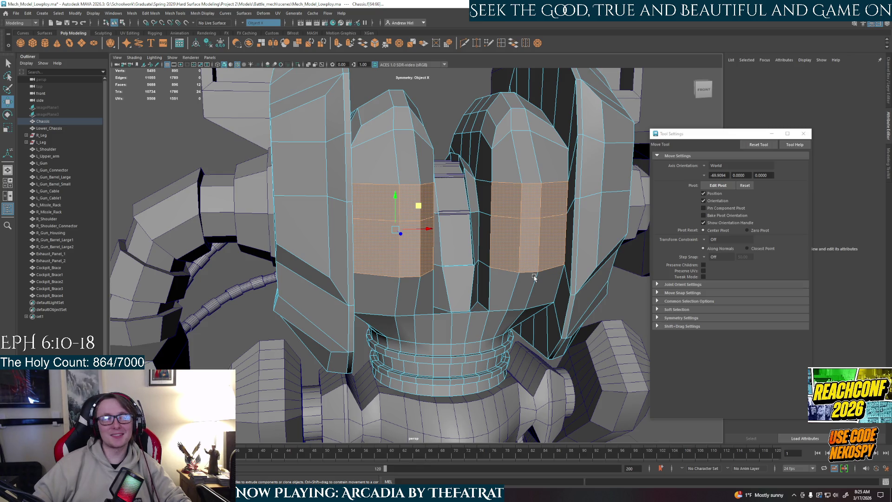
pyautogui.scroll(5, 535, 278)
pyautogui.keyDown('alt'); pyautogui.moveTo(520, 298); pyautogui.dragTo(477, 302); pyautogui.keyUp('alt')
pyautogui.moveTo(739, 136)
pyautogui.mouseDown()
pyautogui.moveTo(789, 108)
pyautogui.moveTo(807, 80)
pyautogui.mouseUp()
pyautogui.moveTo(553, 145)
pyautogui.keyDown('alt'); pyautogui.mouseDown()
pyautogui.moveTo(562, 193)
pyautogui.moveTo(553, 246)
pyautogui.moveTo(446, 223)
pyautogui.moveTo(469, 229)
pyautogui.moveTo(437, 232)
pyautogui.moveTo(455, 242)
pyautogui.mouseUp(); pyautogui.keyUp('alt')
pyautogui.scroll(5, 437, 235)
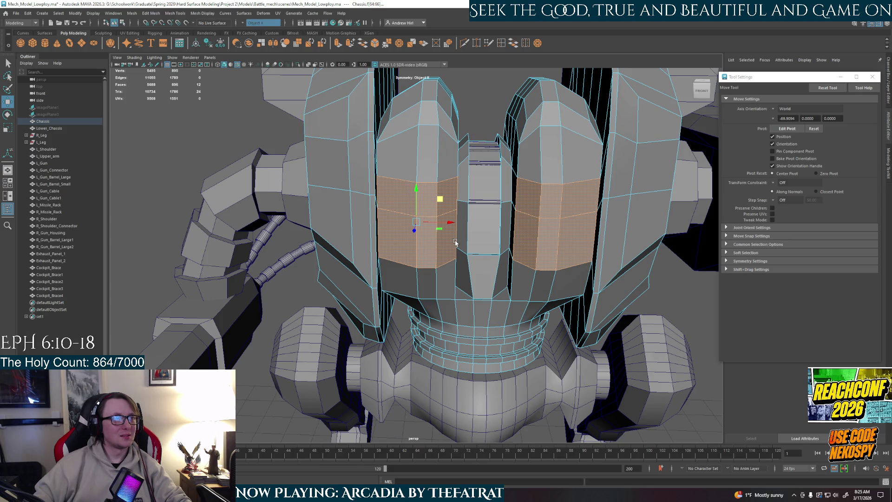
pyautogui.moveTo(455, 243)
pyautogui.keyDown('alt'); pyautogui.mouseDown()
pyautogui.moveTo(524, 243)
pyautogui.moveTo(464, 279)
pyautogui.moveTo(459, 294)
pyautogui.moveTo(416, 241)
pyautogui.mouseUp(); pyautogui.keyUp('alt')
# Select the upper and lower panel faces on both chest pods.
pyautogui.press('q')
pyautogui.click(399, 204)
pyautogui.click(411, 246)
pyautogui.keyDown('shift'); pyautogui.click(542, 221); pyautogui.keyUp('shift')
# Extrude the panel faces and scale them inward into smaller inset panels.
pyautogui.press('r')
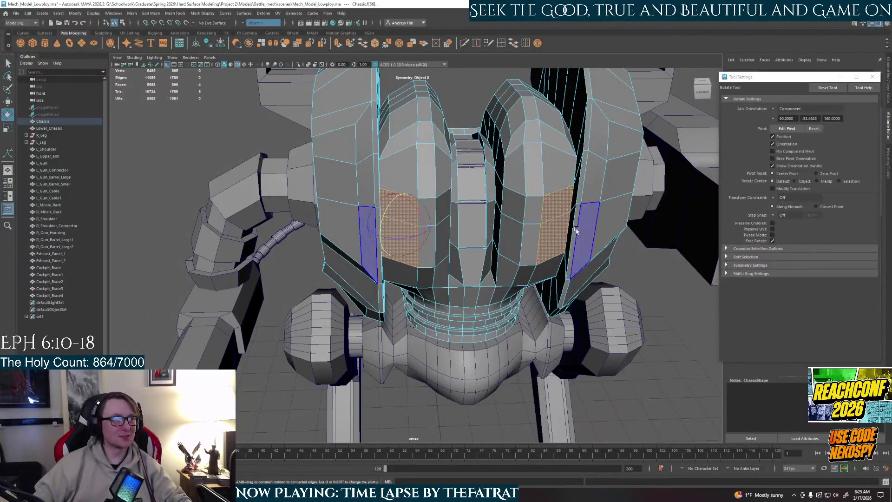
pyautogui.keyDown('alt'); pyautogui.moveTo(543, 220); pyautogui.dragTo(422, 204); pyautogui.keyUp('alt')
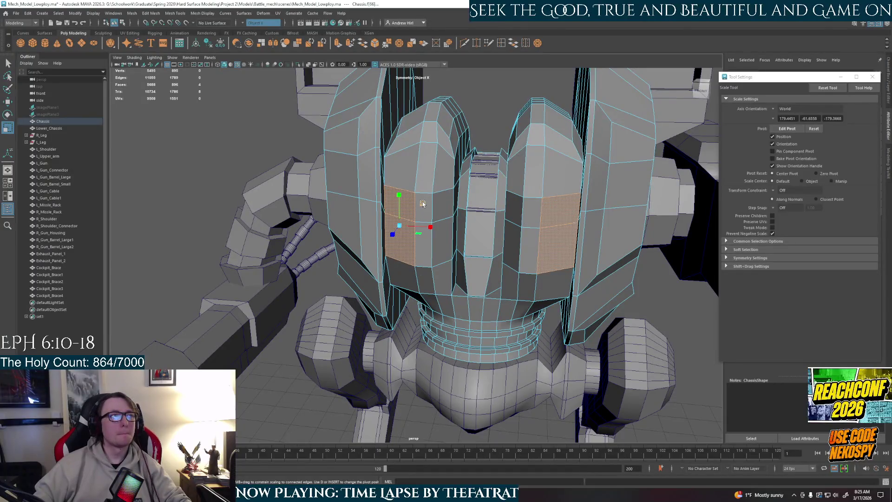
pyautogui.moveTo(423, 204); pyautogui.dragTo(418, 204)
pyautogui.hotkey('ctrl', 'z')
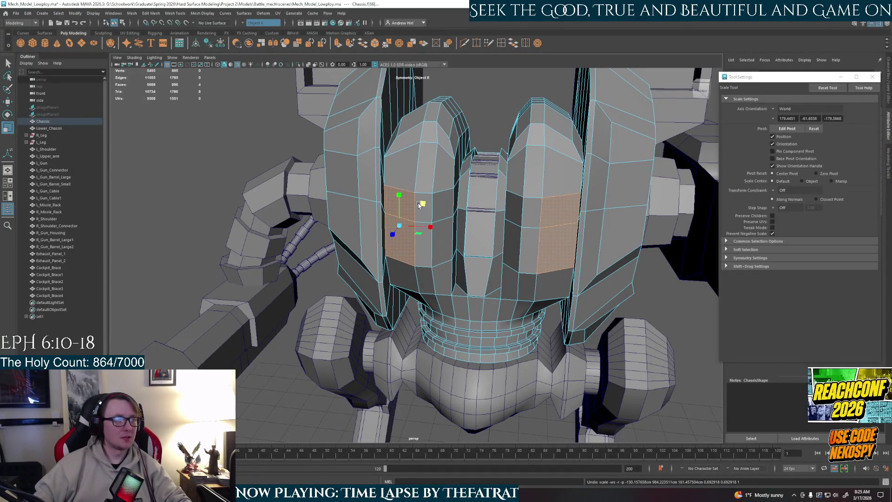
pyautogui.hotkey('ctrl', 'e')
pyautogui.moveTo(423, 203)
pyautogui.mouseDown()
pyautogui.moveTo(409, 204)
pyautogui.moveTo(438, 202)
pyautogui.moveTo(423, 230)
pyautogui.moveTo(440, 229)
pyautogui.mouseUp()
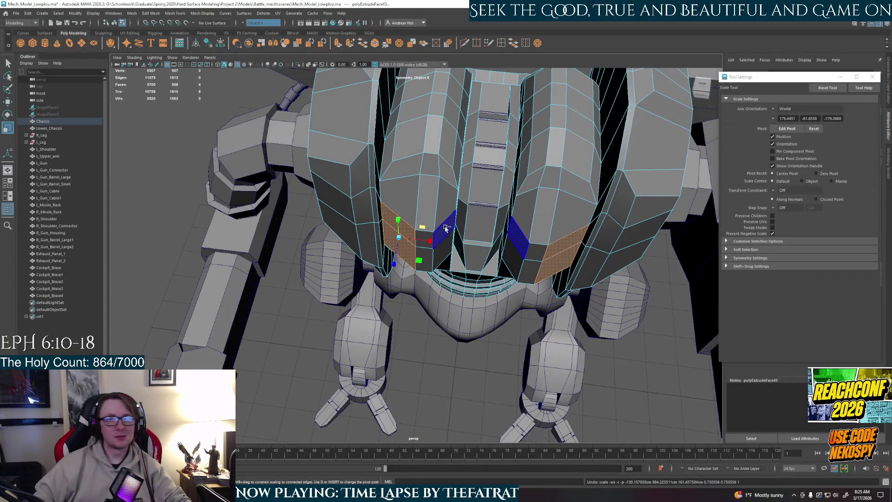
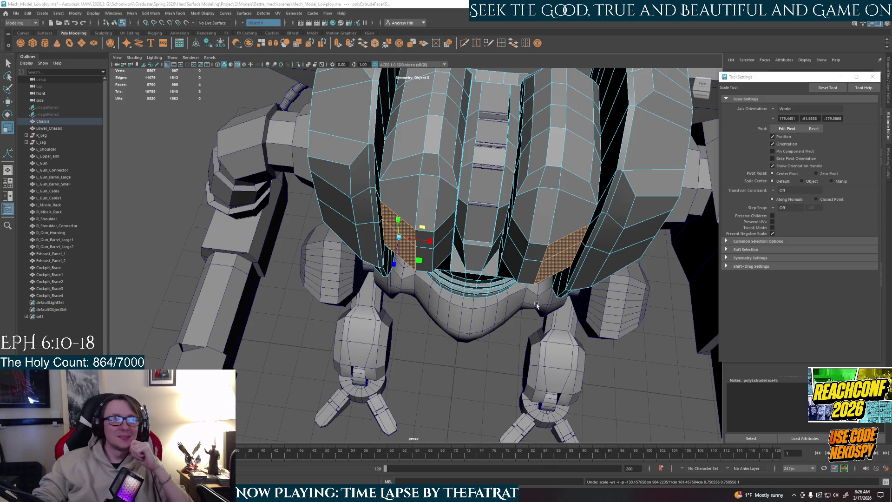
# Set the scale axis orientation to Component while viewing the cockpit chassis panels.
pyautogui.moveTo(466, 388)
pyautogui.keyDown('alt'); pyautogui.mouseDown()
pyautogui.moveTo(465, 361)
pyautogui.moveTo(474, 378)
pyautogui.mouseUp(); pyautogui.keyUp('alt')
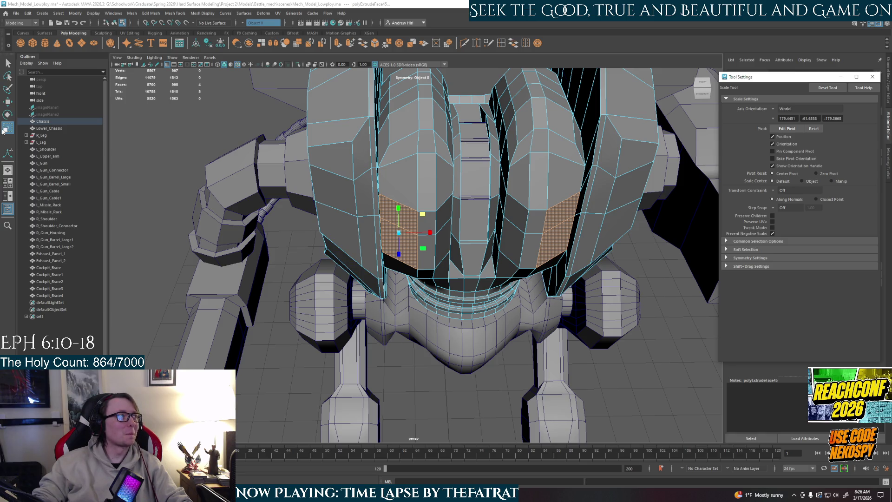
pyautogui.click(774, 109)
pyautogui.click(794, 125)
pyautogui.moveTo(464, 233)
pyautogui.keyDown('alt'); pyautogui.mouseDown()
pyautogui.moveTo(421, 207)
pyautogui.moveTo(394, 220)
pyautogui.mouseUp(); pyautogui.keyUp('alt')
pyautogui.keyDown('alt'); pyautogui.moveTo(496, 331); pyautogui.dragTo(423, 228); pyautogui.keyUp('alt')
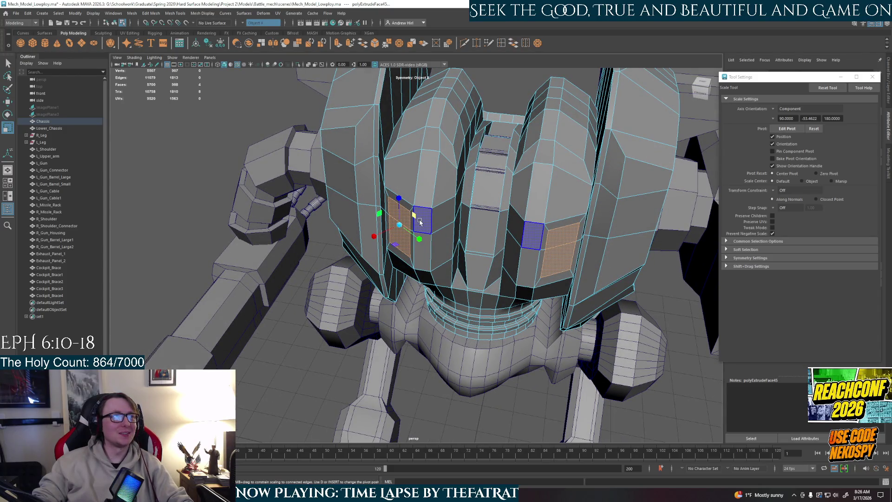
pyautogui.keyDown('alt'); pyautogui.moveTo(420, 221); pyautogui.dragTo(506, 235); pyautogui.keyUp('alt')
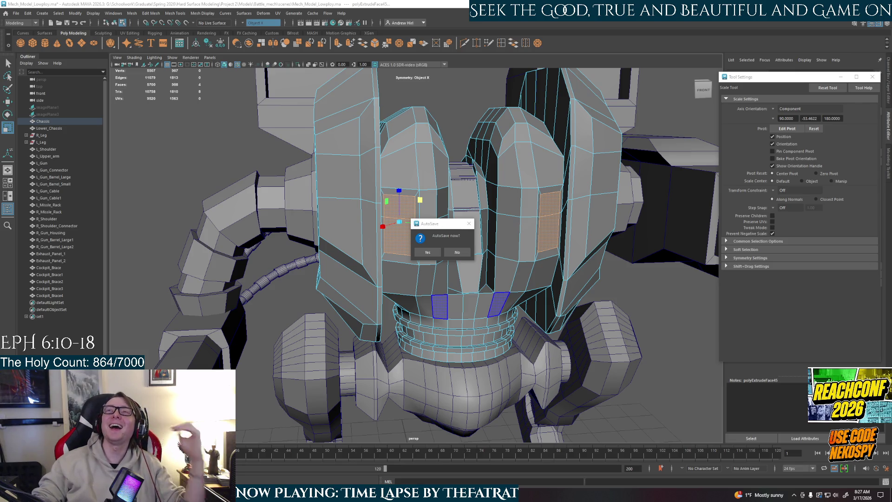
# Accept the AutoSave prompt so the mech scene is saved.
pyautogui.click(427, 252)
pyautogui.keyDown('alt'); pyautogui.moveTo(427, 251); pyautogui.dragTo(443, 300); pyautogui.keyUp('alt')
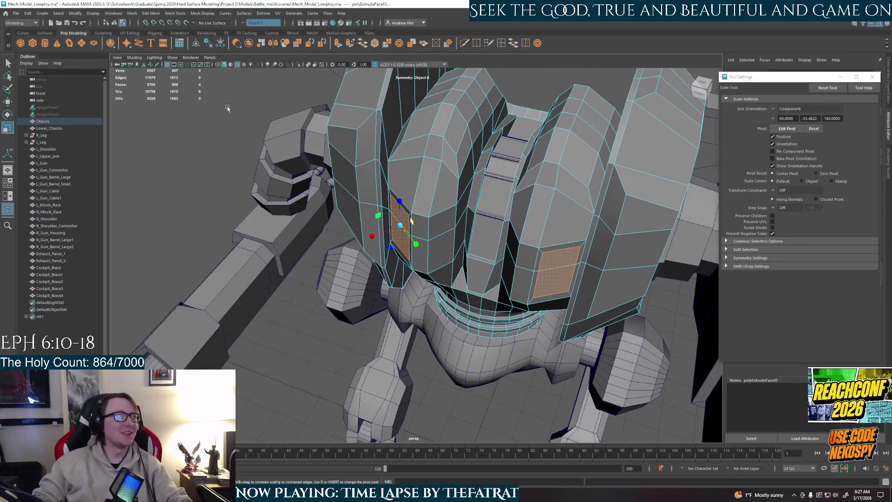
pyautogui.click(774, 109)
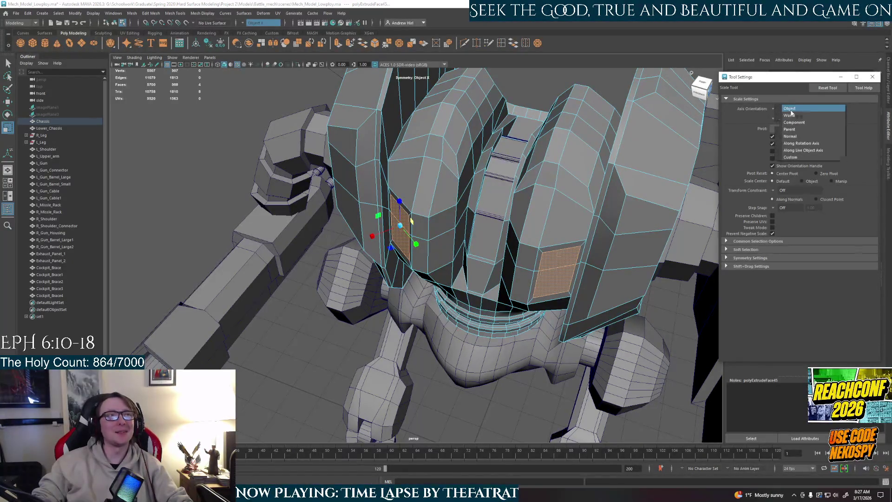
pyautogui.click(790, 108)
pyautogui.keyDown('alt'); pyautogui.moveTo(341, 291); pyautogui.dragTo(374, 288); pyautogui.keyUp('alt')
# Switch to Rotate, then Move, and undo the trial move of the two panel faces.
pyautogui.press('e')
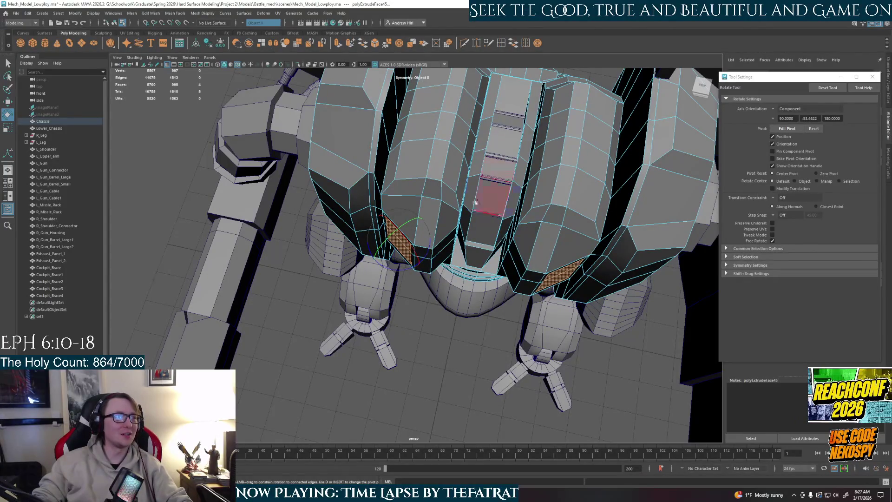
pyautogui.scroll(-3, 440, 345)
pyautogui.scroll(3, 432, 334)
pyautogui.keyDown('alt'); pyautogui.moveTo(431, 334); pyautogui.dragTo(442, 306); pyautogui.keyUp('alt')
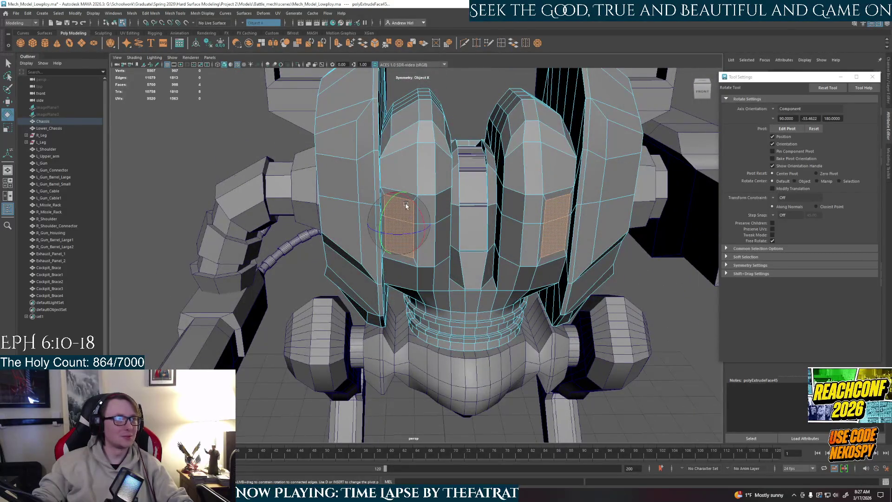
pyautogui.press('w')
pyautogui.hotkey('ctrl', 'z')
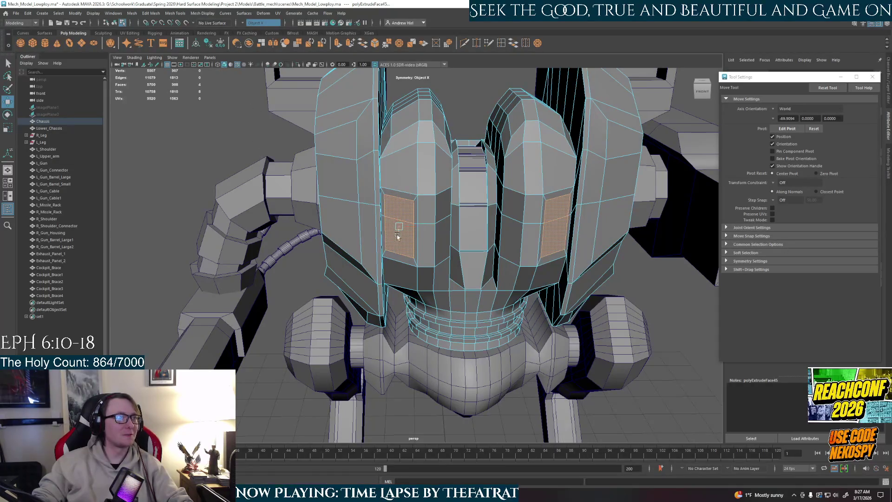
pyautogui.click(398, 236)
pyautogui.moveTo(398, 236)
pyautogui.keyDown('shift'); pyautogui.mouseDown()
pyautogui.moveTo(417, 259)
pyautogui.moveTo(393, 254)
pyautogui.moveTo(437, 232)
pyautogui.moveTo(432, 205)
pyautogui.moveTo(414, 210)
pyautogui.moveTo(460, 226)
pyautogui.moveTo(423, 223)
pyautogui.moveTo(454, 215)
pyautogui.moveTo(429, 225)
pyautogui.moveTo(409, 202)
pyautogui.moveTo(436, 223)
pyautogui.moveTo(505, 218)
pyautogui.moveTo(492, 252)
pyautogui.moveTo(580, 250)
pyautogui.moveTo(491, 251)
pyautogui.moveTo(512, 274)
pyautogui.moveTo(449, 267)
pyautogui.mouseUp(); pyautogui.keyUp('shift')
# Return to object selection mode and orbit to a front view of the whole mech.
pyautogui.rightClick(506, 219)
pyautogui.click(540, 208)
pyautogui.scroll(-5, 511, 223)
pyautogui.scroll(5, 492, 252)
pyautogui.moveTo(424, 258)
pyautogui.keyDown('alt'); pyautogui.mouseDown()
pyautogui.moveTo(399, 255)
pyautogui.moveTo(454, 252)
pyautogui.mouseUp(); pyautogui.keyUp('alt')
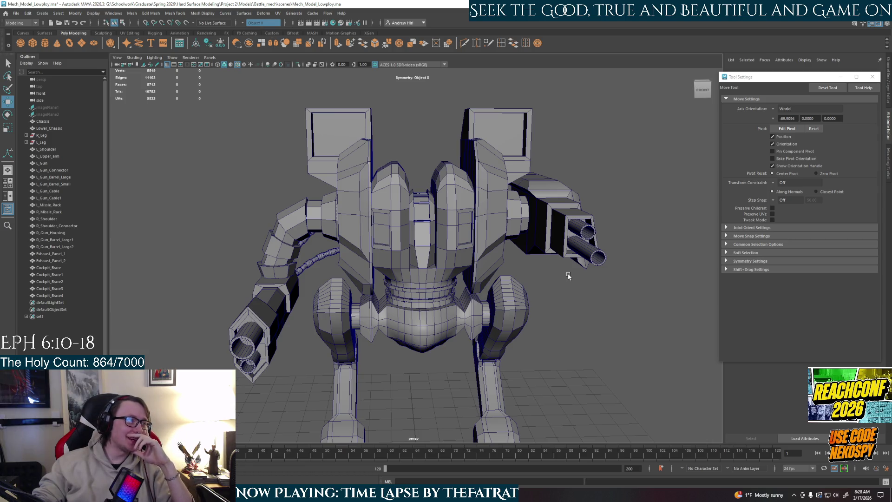
pyautogui.scroll(-3, 567, 275)
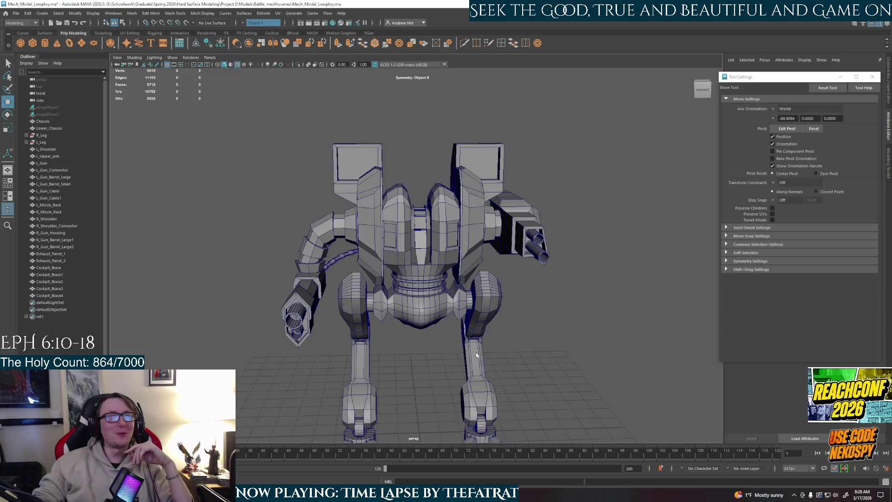
pyautogui.scroll(6, 456, 335)
pyautogui.moveTo(456, 333)
pyautogui.keyDown('alt'); pyautogui.mouseDown()
pyautogui.moveTo(493, 286)
pyautogui.moveTo(518, 336)
pyautogui.mouseUp(); pyautogui.keyUp('alt')
pyautogui.scroll(2, 454, 312)
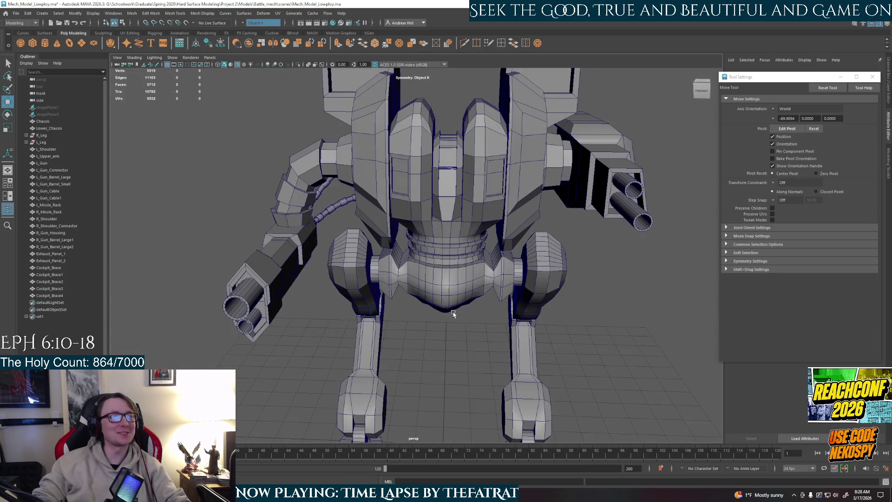
# Inspect the legs, chest and recessed panels from several angles, then clear the selection.
pyautogui.moveTo(455, 299)
pyautogui.keyDown('alt'); pyautogui.mouseDown()
pyautogui.moveTo(462, 319)
pyautogui.moveTo(468, 260)
pyautogui.moveTo(454, 267)
pyautogui.moveTo(479, 352)
pyautogui.mouseUp(); pyautogui.keyUp('alt')
pyautogui.scroll(6, 479, 352)
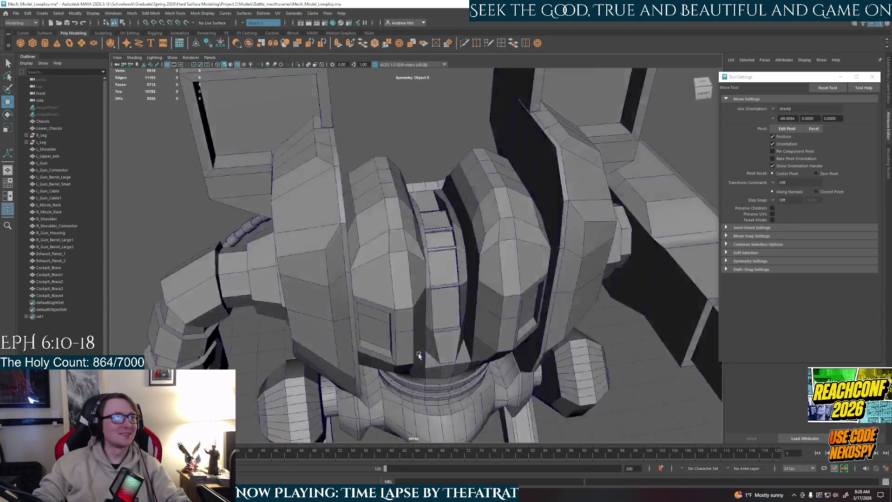
pyautogui.moveTo(418, 355)
pyautogui.keyDown('alt'); pyautogui.mouseDown()
pyautogui.moveTo(569, 345)
pyautogui.moveTo(417, 334)
pyautogui.moveTo(430, 325)
pyautogui.moveTo(445, 335)
pyautogui.moveTo(433, 317)
pyautogui.moveTo(412, 316)
pyautogui.moveTo(436, 313)
pyautogui.mouseUp(); pyautogui.keyUp('alt')
pyautogui.scroll(-5, 433, 317)
pyautogui.scroll(5, 432, 318)
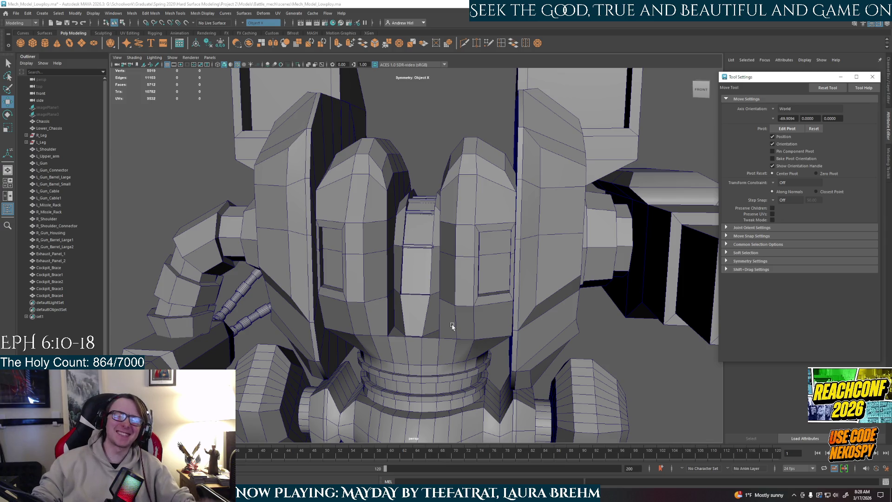
pyautogui.scroll(-5, 448, 329)
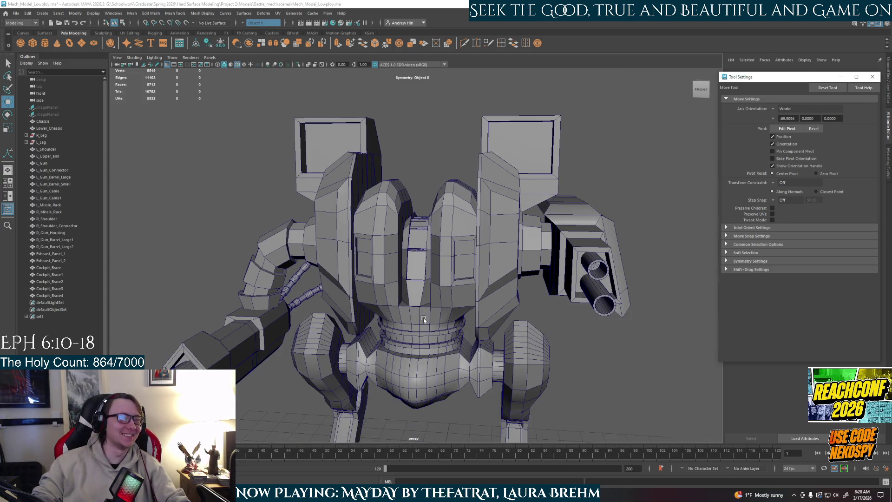
pyautogui.scroll(2, 437, 334)
pyautogui.moveTo(437, 334)
pyautogui.keyDown('alt'); pyautogui.mouseDown()
pyautogui.moveTo(439, 307)
pyautogui.moveTo(420, 301)
pyautogui.moveTo(522, 266)
pyautogui.moveTo(486, 267)
pyautogui.moveTo(449, 302)
pyautogui.moveTo(441, 237)
pyautogui.moveTo(442, 299)
pyautogui.moveTo(479, 293)
pyautogui.moveTo(476, 240)
pyautogui.moveTo(456, 301)
pyautogui.moveTo(461, 254)
pyautogui.moveTo(441, 195)
pyautogui.mouseUp(); pyautogui.keyUp('alt')
pyautogui.scroll(5, 425, 303)
pyautogui.scroll(3, 429, 166)
pyautogui.moveTo(428, 166); pyautogui.dragTo(422, 202, button='right')
pyautogui.keyDown('alt'); pyautogui.moveTo(422, 203); pyautogui.dragTo(430, 184); pyautogui.keyUp('alt')
pyautogui.moveTo(430, 183); pyautogui.dragTo(430, 167, button='right')
pyautogui.click(435, 116)
# Bevel the chosen Chassis edges in Edge mode with fraction 0.5.
pyautogui.moveTo(355, 199)
pyautogui.keyDown('alt'); pyautogui.mouseDown()
pyautogui.moveTo(423, 188)
pyautogui.moveTo(395, 170)
pyautogui.mouseUp(); pyautogui.keyUp('alt')
pyautogui.rightClick(344, 108)
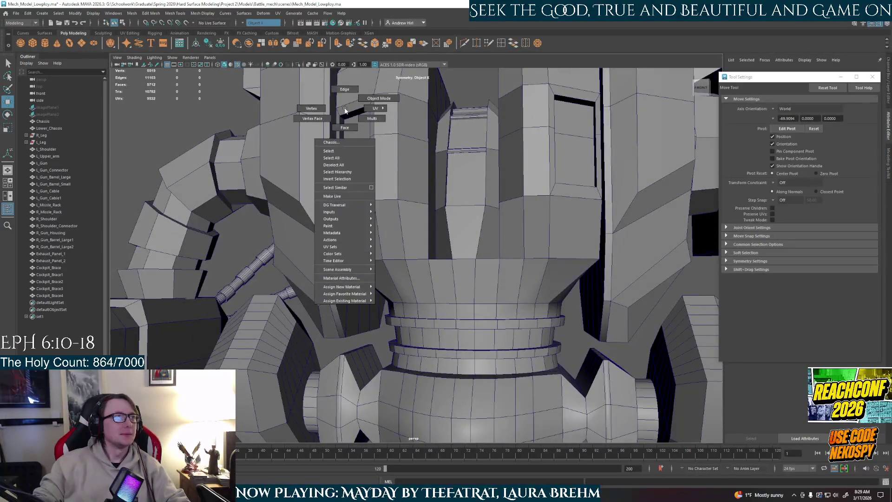
pyautogui.moveTo(345, 110); pyautogui.dragTo(345, 89, button='right')
pyautogui.press('q')
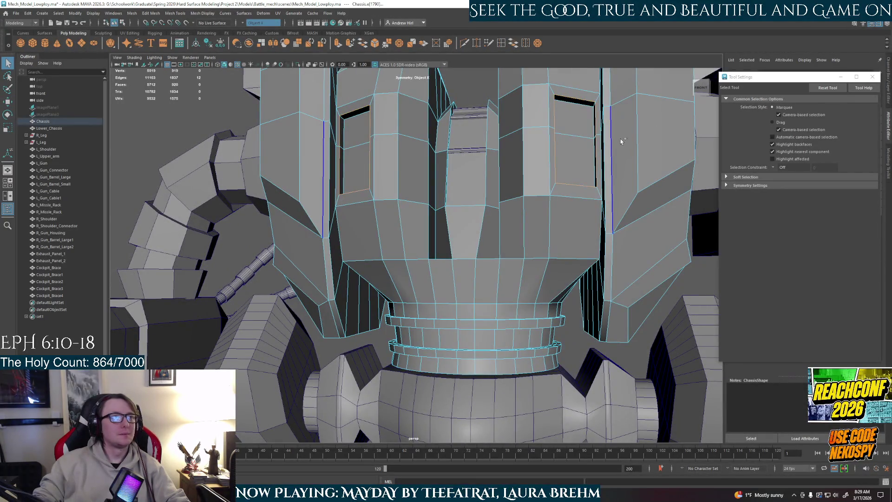
pyautogui.hotkey('ctrl', 'b')
pyautogui.scroll(3, 416, 160)
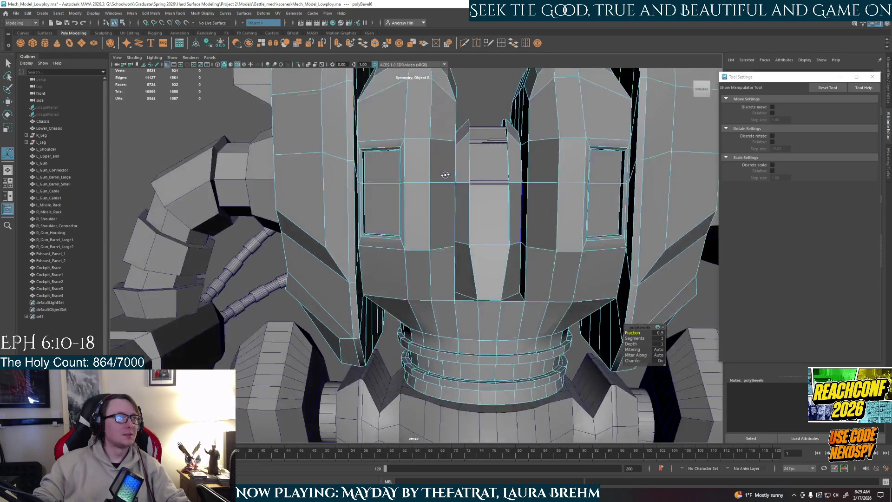
pyautogui.keyDown('alt'); pyautogui.moveTo(412, 154); pyautogui.dragTo(416, 160); pyautogui.keyUp('alt')
# Return to Object Mode, then select and frame the whole Chassis object.
pyautogui.press('q')
pyautogui.press('F8')
pyautogui.click(478, 135)
pyautogui.rightClick(479, 131)
pyautogui.moveTo(479, 131)
pyautogui.mouseDown(button='right')
pyautogui.moveTo(504, 113)
pyautogui.moveTo(487, 133)
pyautogui.mouseUp(button='right')
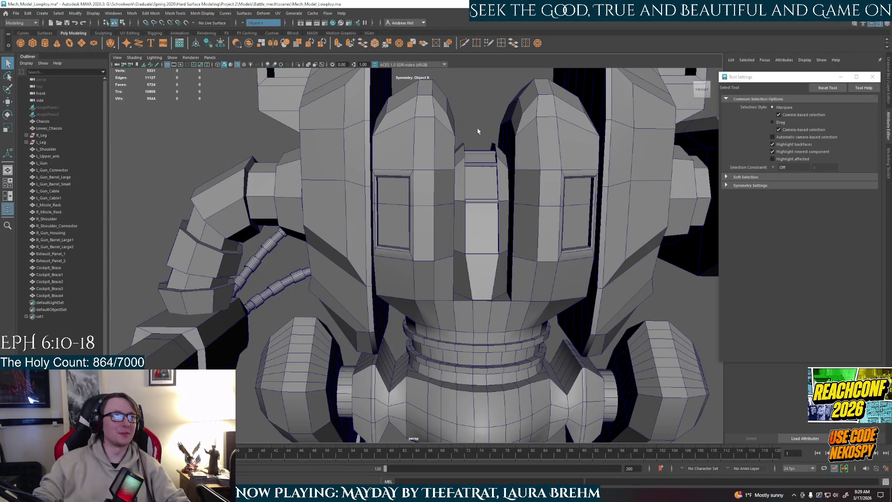
pyautogui.click(518, 218)
pyautogui.press('f')
pyautogui.keyDown('alt'); pyautogui.moveTo(518, 218); pyautogui.dragTo(495, 211); pyautogui.keyUp('alt')
pyautogui.rightClick(493, 209)
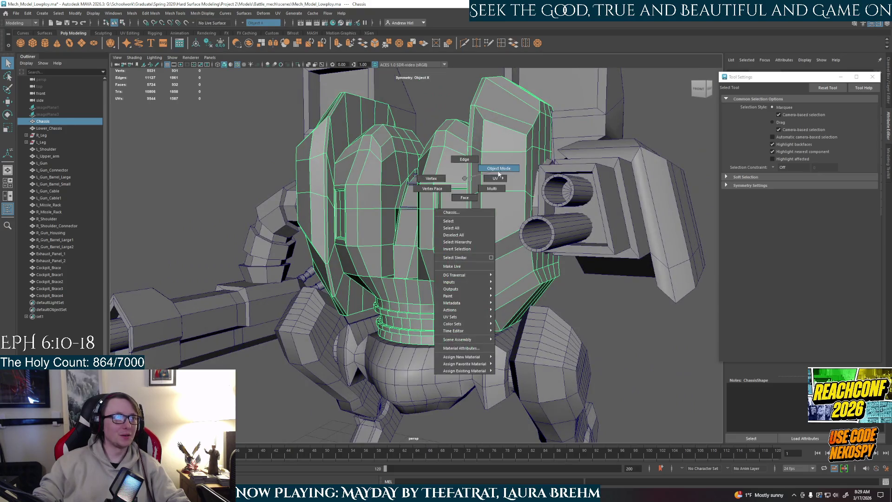
# Combine Cockpit_Brace through Cockpit_Brace4 into one mesh and delete its history.
pyautogui.click(49, 268)
pyautogui.keyDown('shift'); pyautogui.click(50, 295); pyautogui.keyUp('shift')
pyautogui.click(132, 13)
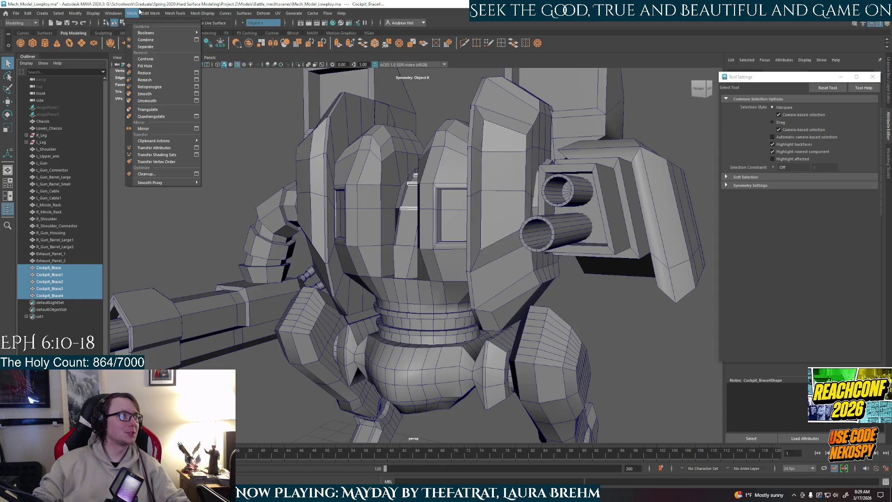
pyautogui.click(154, 43)
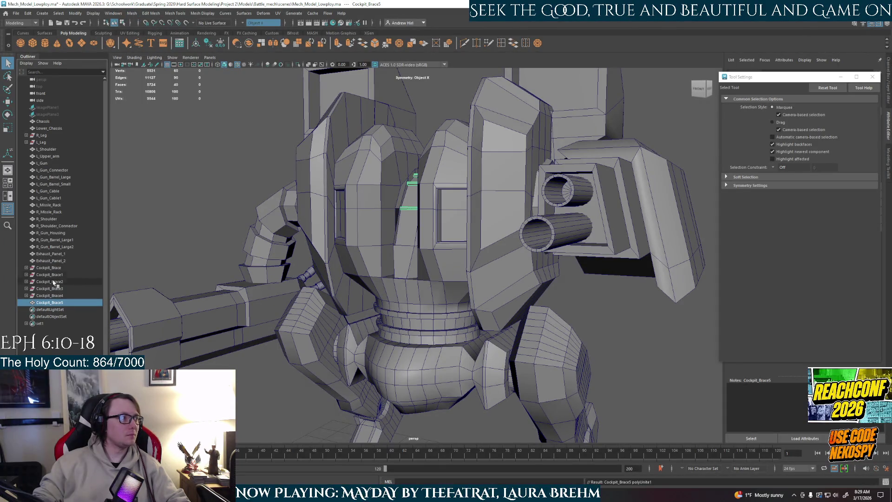
pyautogui.click(61, 269)
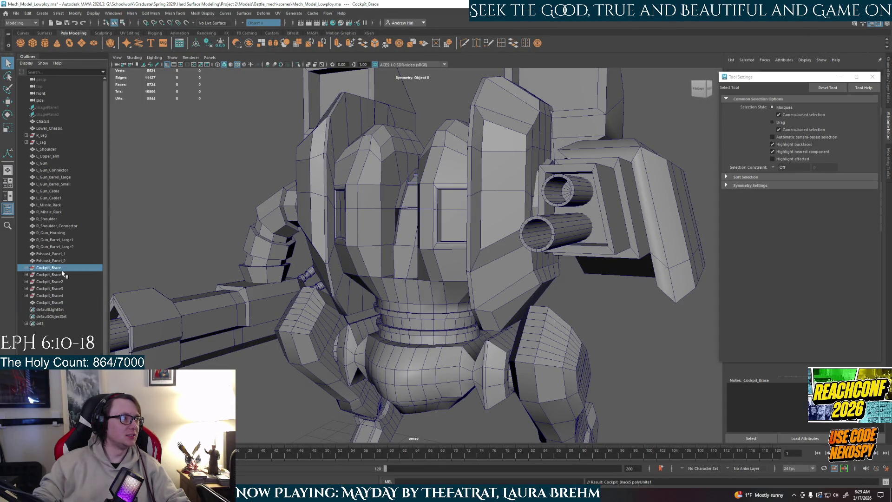
pyautogui.click(61, 302)
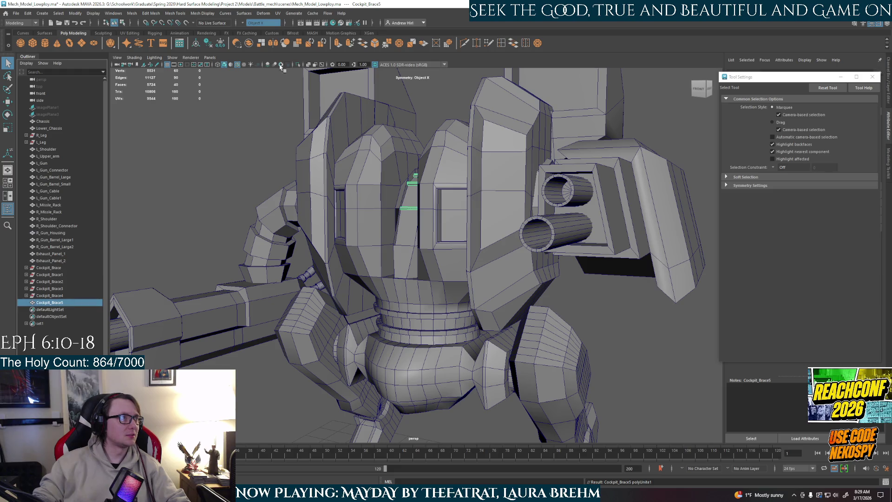
pyautogui.click(207, 44)
# Rename the combined mesh from Cockpit_Brace5 to Cockpit_Braces.
pyautogui.doubleClick(73, 268)
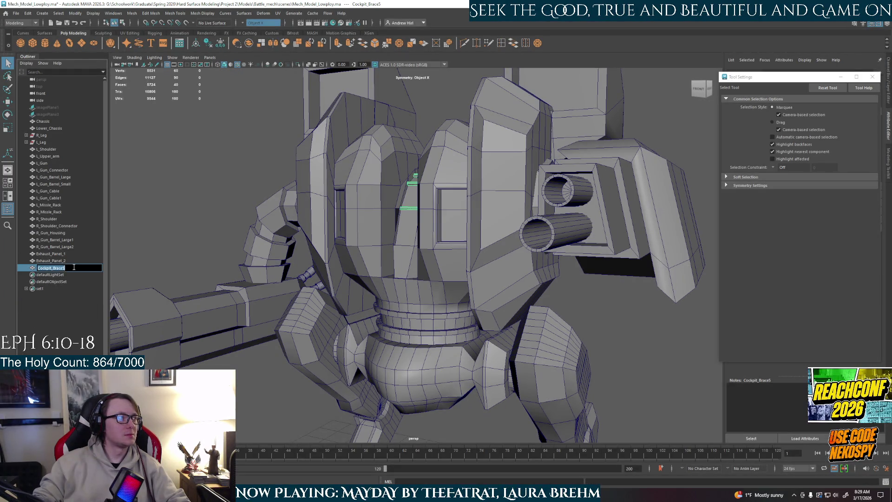
pyautogui.press('BackSpace')
pyautogui.write('s')
pyautogui.press('Return')
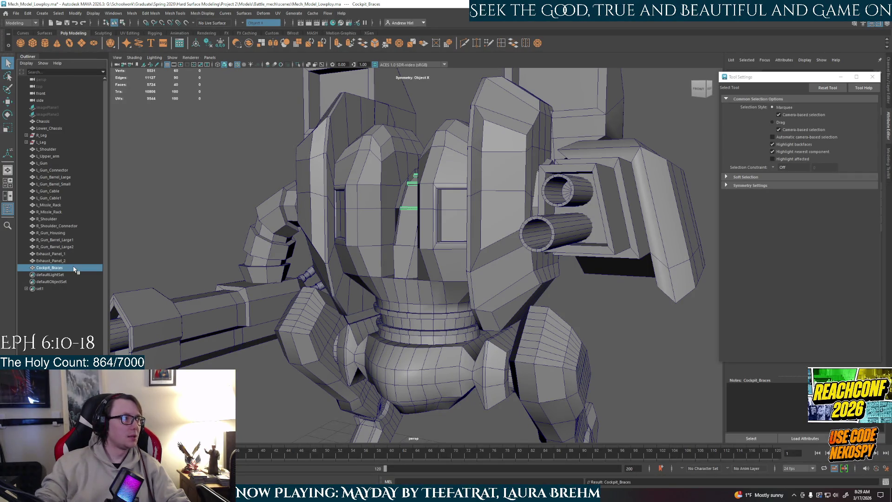
# Return to object mode, clear the selection, and orbit to a three-quarter side view.
pyautogui.keyDown('alt'); pyautogui.moveTo(473, 318); pyautogui.dragTo(479, 223); pyautogui.keyUp('alt')
pyautogui.rightClick(479, 222)
pyautogui.click(513, 209)
pyautogui.scroll(-5, 513, 210)
pyautogui.click(627, 313)
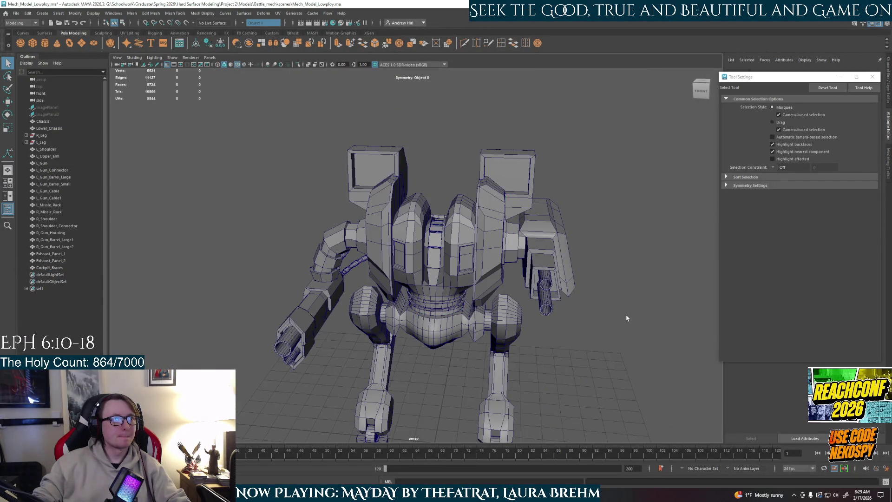
pyautogui.keyDown('alt'); pyautogui.moveTo(628, 313); pyautogui.dragTo(606, 345); pyautogui.keyUp('alt')
pyautogui.scroll(10, 606, 346)
pyautogui.moveTo(482, 331)
pyautogui.keyDown('alt'); pyautogui.mouseDown()
pyautogui.moveTo(408, 321)
pyautogui.moveTo(467, 314)
pyautogui.mouseUp(); pyautogui.keyUp('alt')
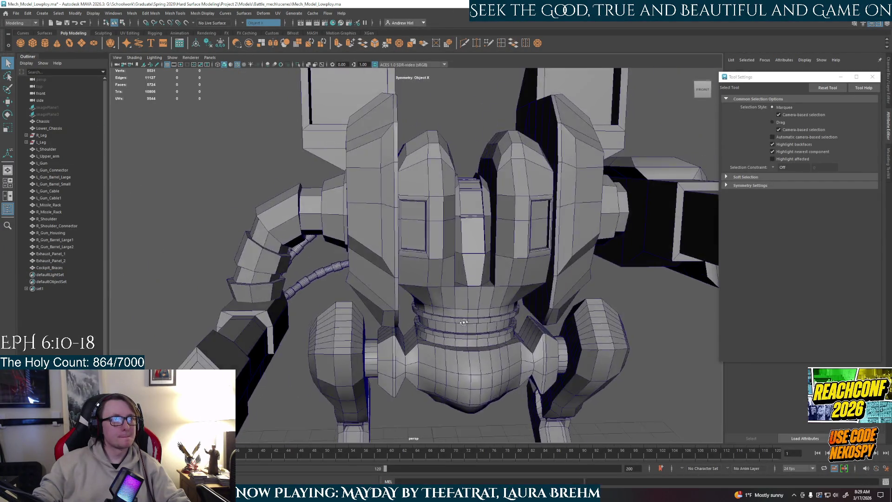
pyautogui.scroll(-3, 408, 320)
pyautogui.scroll(2, 438, 314)
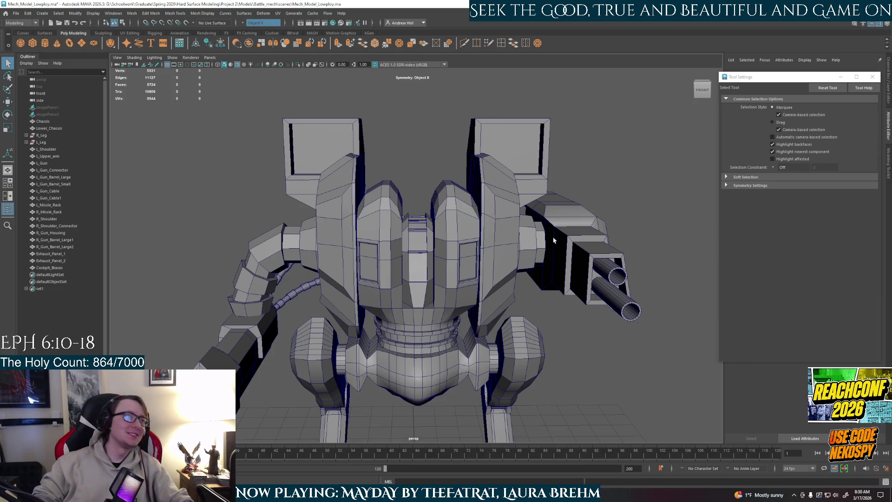
pyautogui.moveTo(487, 295)
pyautogui.keyDown('alt'); pyautogui.mouseDown()
pyautogui.moveTo(478, 254)
pyautogui.moveTo(442, 258)
pyautogui.mouseUp(); pyautogui.keyUp('alt')
# Select the right gun housing and pick its top front face and two inner faces.
pyautogui.click(393, 284)
pyautogui.moveTo(392, 283)
pyautogui.keyDown('alt'); pyautogui.mouseDown()
pyautogui.moveTo(456, 294)
pyautogui.moveTo(439, 243)
pyautogui.moveTo(534, 287)
pyautogui.moveTo(520, 285)
pyautogui.mouseUp(); pyautogui.keyUp('alt')
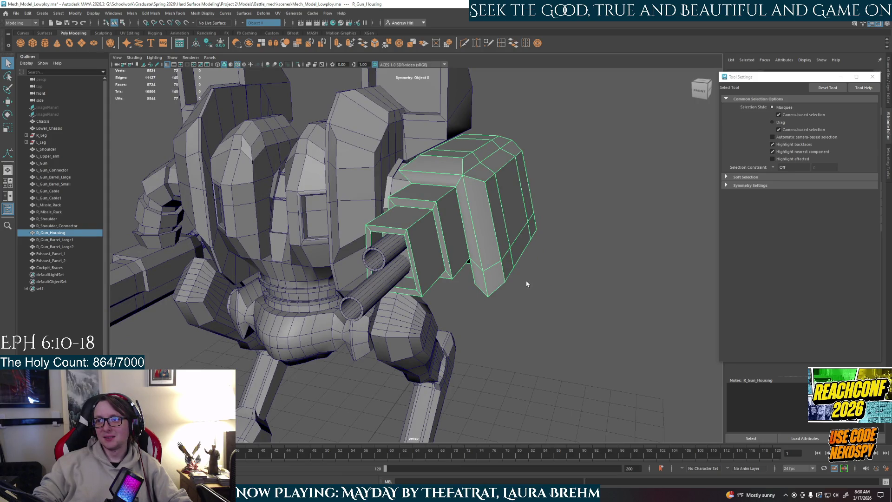
pyautogui.moveTo(473, 286)
pyautogui.keyDown('alt'); pyautogui.mouseDown()
pyautogui.moveTo(483, 288)
pyautogui.moveTo(457, 290)
pyautogui.moveTo(478, 283)
pyautogui.moveTo(472, 289)
pyautogui.mouseUp(); pyautogui.keyUp('alt')
pyautogui.moveTo(472, 289); pyautogui.dragTo(469, 308, button='right')
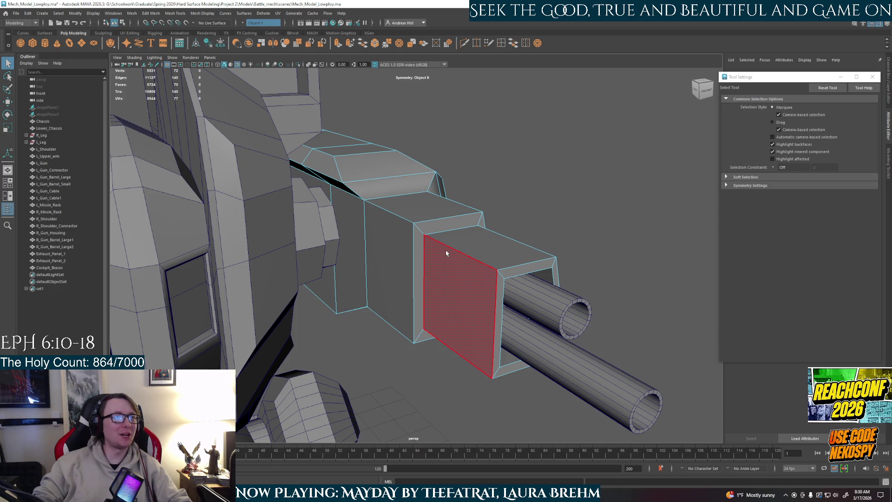
pyautogui.keyDown('alt'); pyautogui.moveTo(452, 222); pyautogui.dragTo(459, 302); pyautogui.keyUp('alt')
pyautogui.click(458, 303)
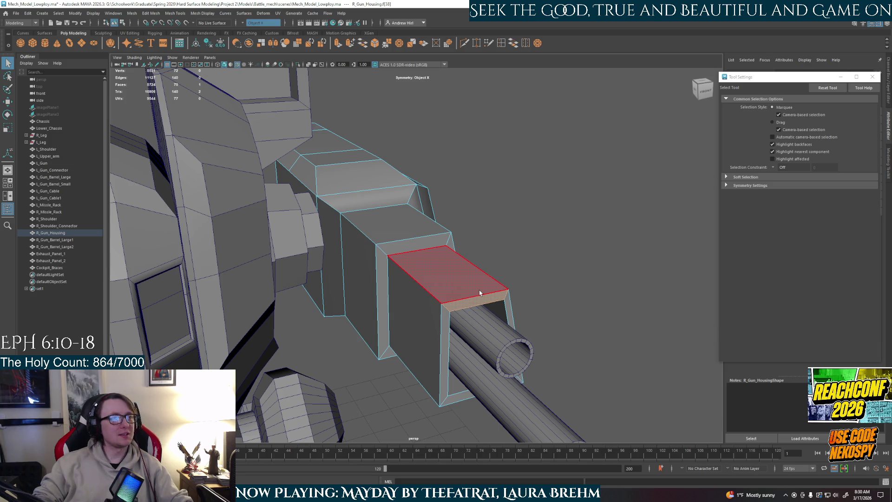
pyautogui.keyDown('alt'); pyautogui.moveTo(523, 290); pyautogui.dragTo(353, 242); pyautogui.keyUp('alt')
pyautogui.keyDown('shift'); pyautogui.click(308, 241); pyautogui.keyUp('shift')
pyautogui.keyDown('shift'); pyautogui.click(389, 245); pyautogui.keyUp('shift')
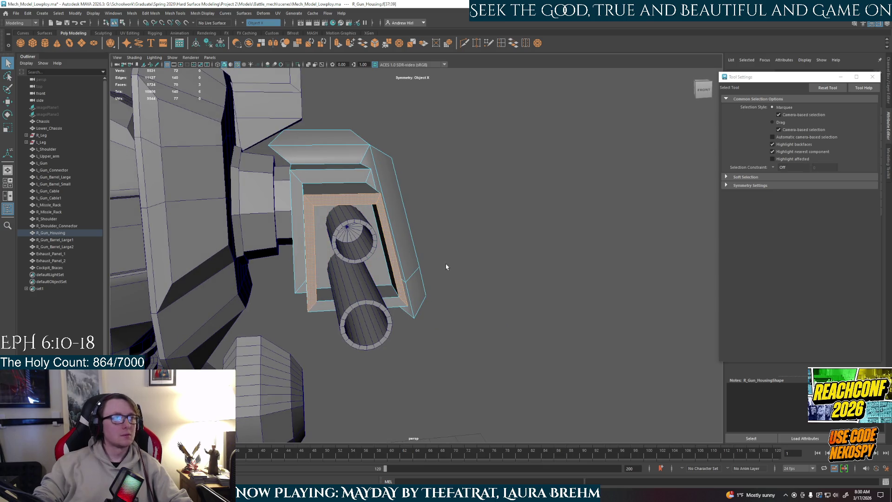
pyautogui.moveTo(446, 264)
pyautogui.keyDown('alt'); pyautogui.mouseDown()
pyautogui.moveTo(485, 265)
pyautogui.moveTo(472, 271)
pyautogui.mouseUp(); pyautogui.keyUp('alt')
# Isolate and frame the gun housing to inspect its front, then show the whole mech.
pyautogui.moveTo(504, 253); pyautogui.dragTo(505, 245, button='right')
pyautogui.hotkey('ctrl', '1')
pyautogui.press('f')
pyautogui.keyDown('alt'); pyautogui.moveTo(550, 279); pyautogui.dragTo(482, 265); pyautogui.keyUp('alt')
pyautogui.keyDown('alt'); pyautogui.moveTo(482, 264); pyautogui.dragTo(424, 240, button='middle'); pyautogui.keyUp('alt')
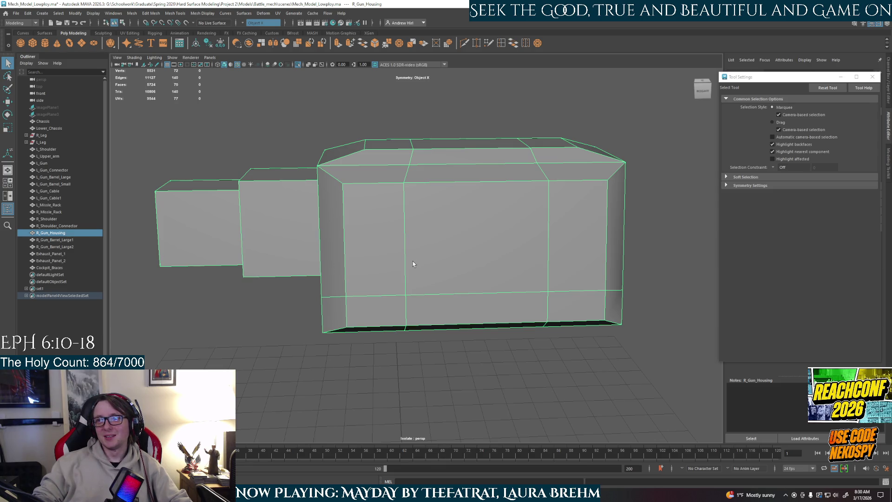
pyautogui.moveTo(412, 264)
pyautogui.keyDown('alt'); pyautogui.mouseDown()
pyautogui.moveTo(436, 265)
pyautogui.moveTo(400, 263)
pyautogui.moveTo(469, 255)
pyautogui.moveTo(516, 224)
pyautogui.moveTo(463, 256)
pyautogui.mouseUp(); pyautogui.keyUp('alt')
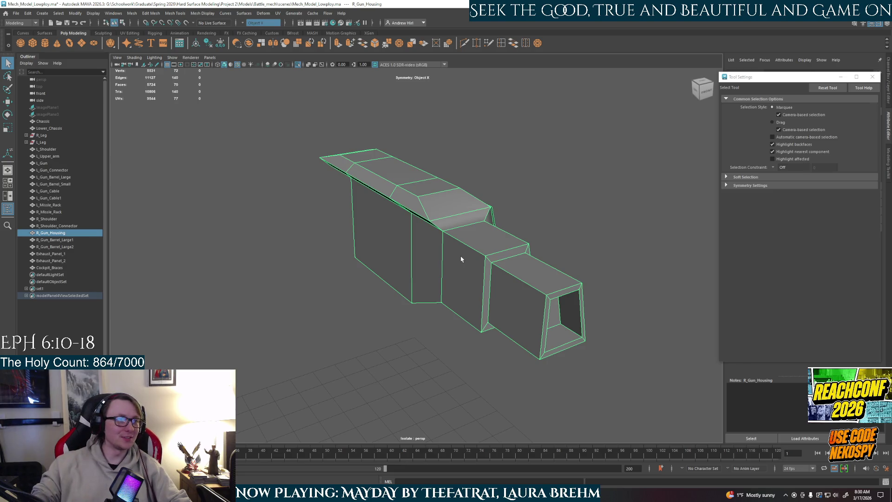
pyautogui.moveTo(469, 241)
pyautogui.keyDown('alt'); pyautogui.mouseDown()
pyautogui.moveTo(481, 233)
pyautogui.moveTo(390, 219)
pyautogui.moveTo(384, 195)
pyautogui.moveTo(409, 186)
pyautogui.moveTo(378, 249)
pyautogui.moveTo(378, 302)
pyautogui.moveTo(431, 252)
pyautogui.moveTo(480, 291)
pyautogui.moveTo(509, 288)
pyautogui.moveTo(309, 277)
pyautogui.moveTo(459, 242)
pyautogui.moveTo(456, 213)
pyautogui.moveTo(466, 211)
pyautogui.moveTo(528, 247)
pyautogui.moveTo(383, 214)
pyautogui.moveTo(462, 284)
pyautogui.moveTo(494, 274)
pyautogui.mouseUp(); pyautogui.keyUp('alt')
pyautogui.hotkey('ctrl', '1')
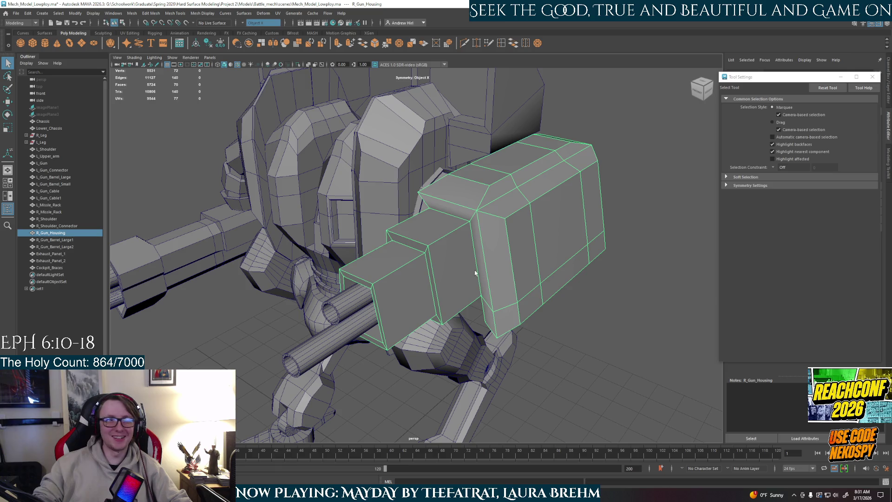
# In face mode, select the three rim faces around the barrel opening.
pyautogui.moveTo(409, 295); pyautogui.dragTo(432, 298, button='right')
pyautogui.click(402, 299)
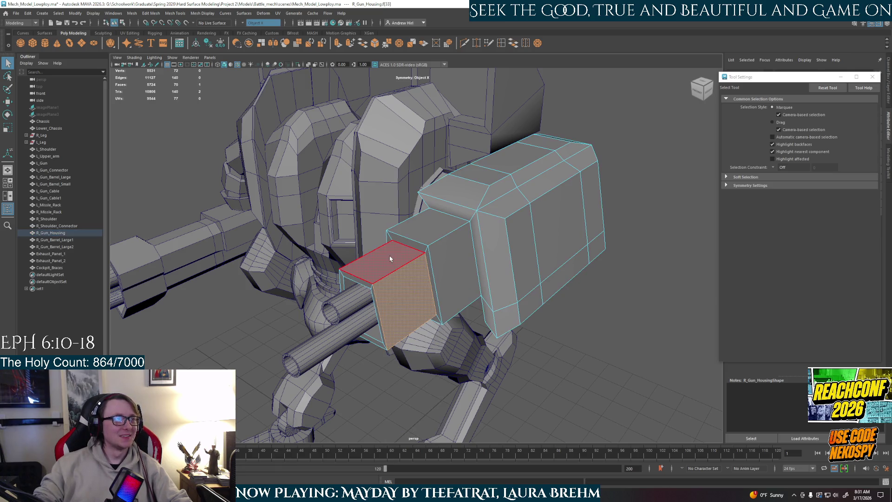
pyautogui.keyDown('alt'); pyautogui.moveTo(391, 259); pyautogui.dragTo(421, 281); pyautogui.keyUp('alt')
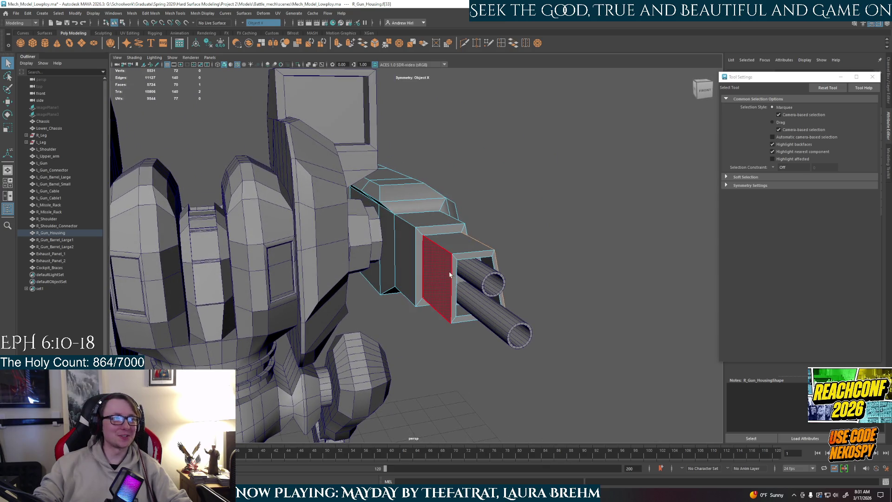
pyautogui.click(410, 267)
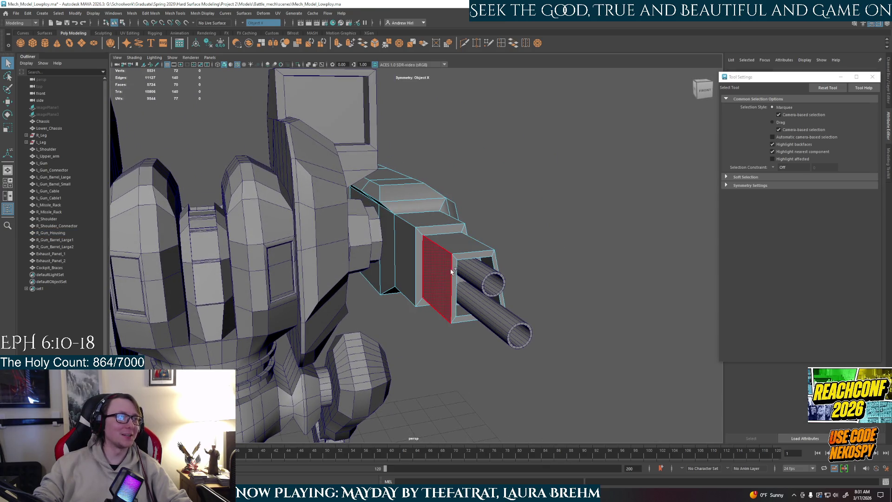
pyautogui.click(453, 288)
pyautogui.keyDown('shift'); pyautogui.click(474, 254); pyautogui.keyUp('shift')
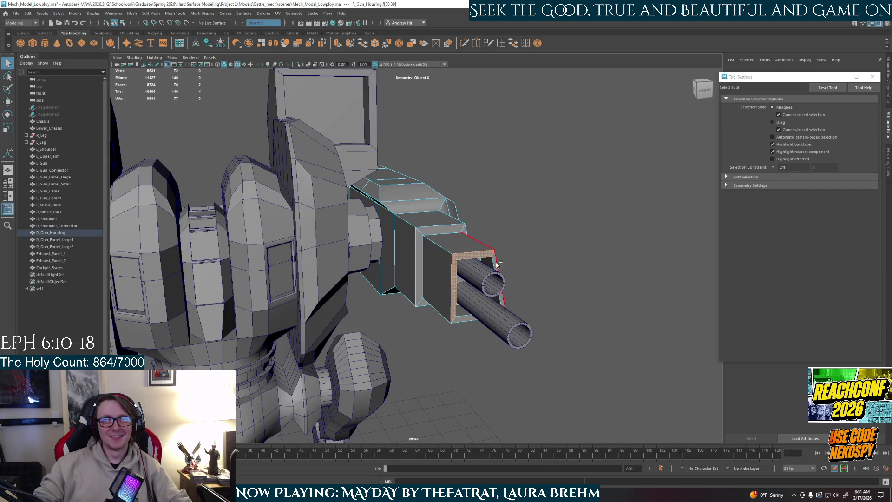
pyautogui.keyDown('shift'); pyautogui.click(496, 267); pyautogui.keyUp('shift')
# Extrude the three rim faces, undo the extrusion, and return the housing to object mode.
pyautogui.moveTo(641, 278)
pyautogui.keyDown('alt'); pyautogui.mouseDown()
pyautogui.moveTo(550, 269)
pyautogui.moveTo(315, 305)
pyautogui.moveTo(361, 299)
pyautogui.mouseUp(); pyautogui.keyUp('alt')
pyautogui.hotkey('ctrl', 'e')
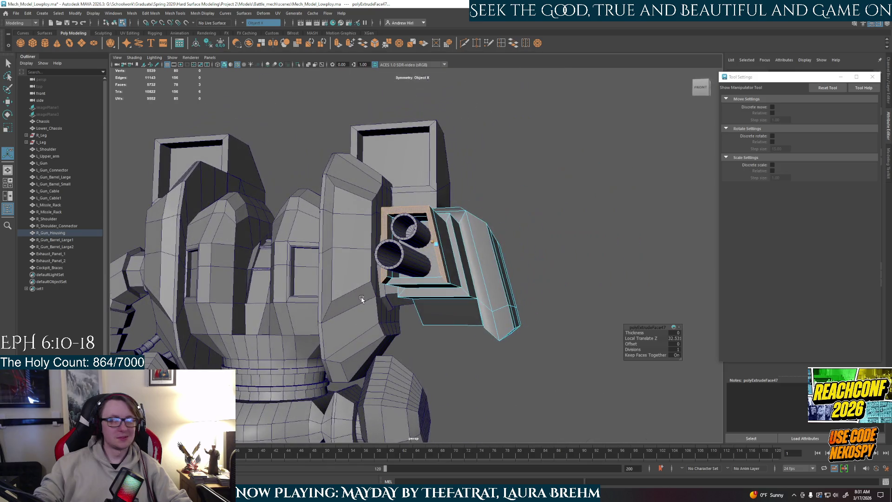
pyautogui.hotkey('ctrl', 'z')
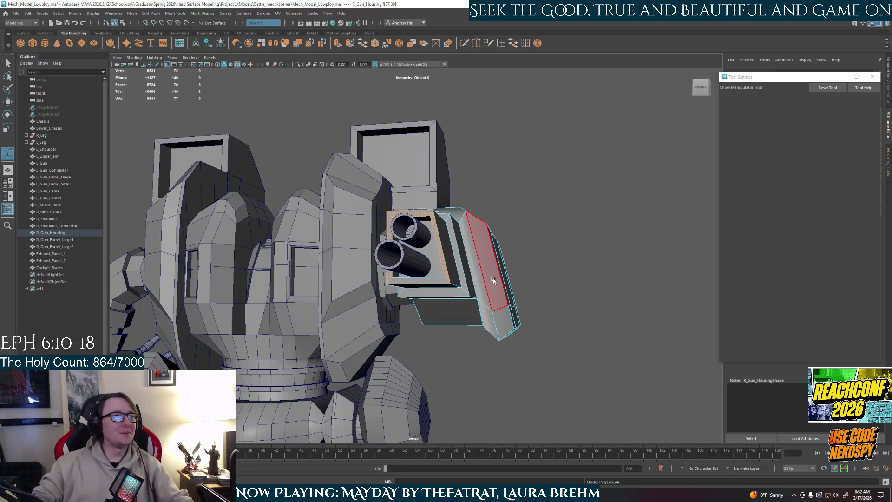
pyautogui.moveTo(465, 254); pyautogui.dragTo(500, 245, button='right')
pyautogui.moveTo(568, 243)
pyautogui.keyDown('alt'); pyautogui.mouseDown()
pyautogui.moveTo(484, 314)
pyautogui.moveTo(458, 404)
pyautogui.moveTo(619, 236)
pyautogui.moveTo(562, 293)
pyautogui.moveTo(646, 172)
pyautogui.moveTo(502, 265)
pyautogui.moveTo(453, 275)
pyautogui.mouseUp(); pyautogui.keyUp('alt')
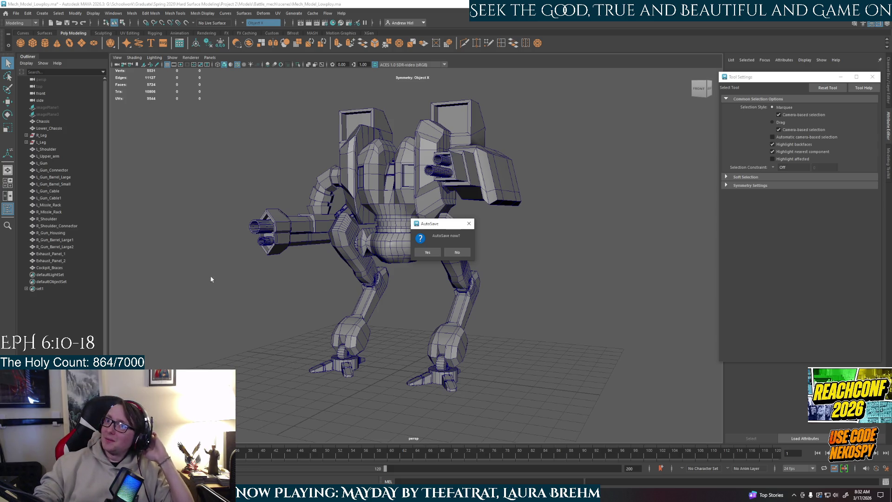
# Accept the AutoSave prompt and orbit around to the mech's front.
pyautogui.click(426, 253)
pyautogui.moveTo(393, 306)
pyautogui.keyDown('alt'); pyautogui.mouseDown()
pyautogui.moveTo(409, 319)
pyautogui.moveTo(392, 311)
pyautogui.moveTo(401, 332)
pyautogui.moveTo(357, 335)
pyautogui.moveTo(423, 348)
pyautogui.moveTo(395, 358)
pyautogui.moveTo(248, 353)
pyautogui.moveTo(365, 358)
pyautogui.moveTo(418, 333)
pyautogui.moveTo(579, 327)
pyautogui.mouseUp(); pyautogui.keyUp('alt')
pyautogui.scroll(4, 432, 325)
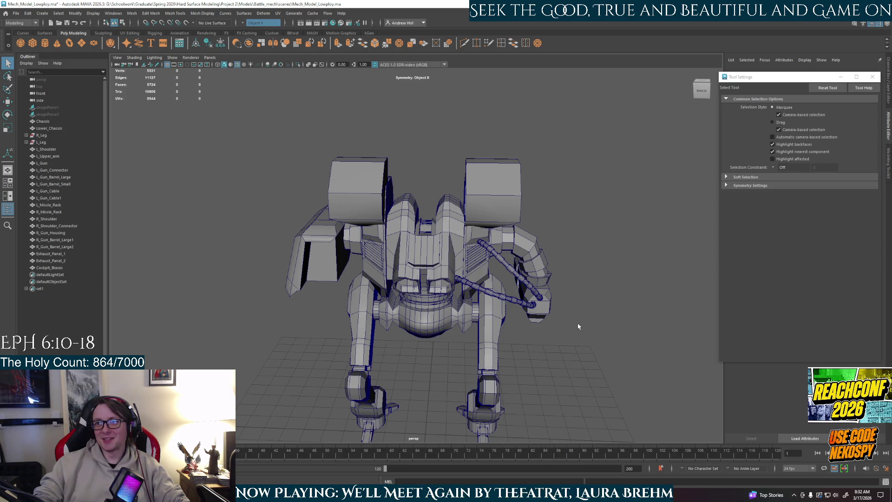
pyautogui.moveTo(422, 255)
pyautogui.keyDown('alt'); pyautogui.mouseDown()
pyautogui.moveTo(554, 265)
pyautogui.moveTo(415, 279)
pyautogui.moveTo(329, 197)
pyautogui.mouseUp(); pyautogui.keyUp('alt')
pyautogui.scroll(3, 465, 267)
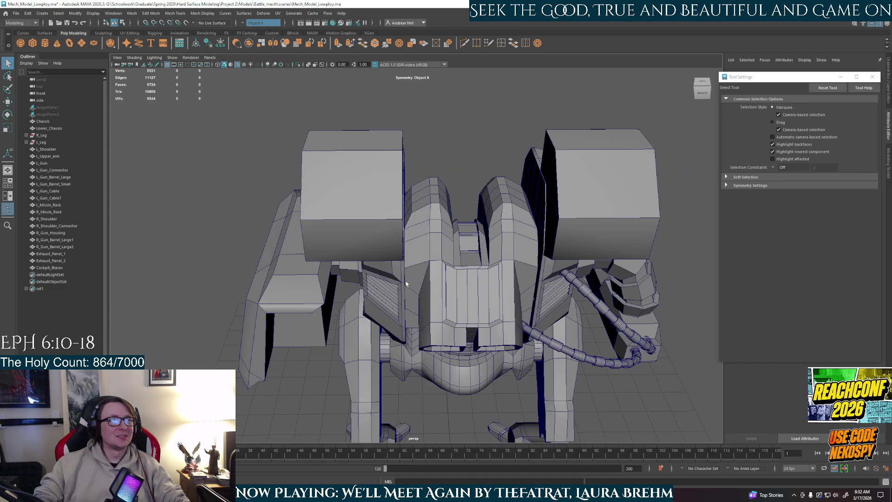
pyautogui.moveTo(329, 197); pyautogui.dragTo(335, 214, button='right')
# Select R_Gun_Housing in object mode as the working object.
pyautogui.click(349, 193)
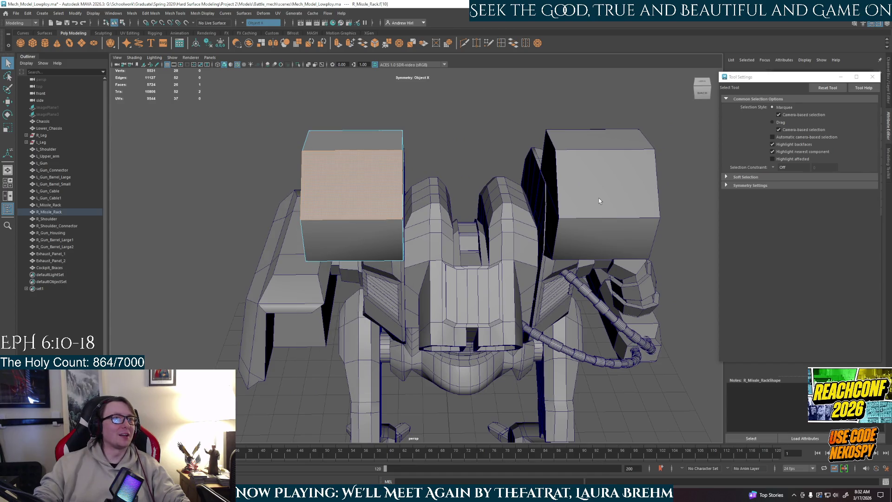
pyautogui.click(403, 176)
pyautogui.moveTo(395, 224)
pyautogui.keyDown('alt'); pyautogui.mouseDown()
pyautogui.moveTo(426, 224)
pyautogui.moveTo(409, 214)
pyautogui.mouseUp(); pyautogui.keyUp('alt')
pyautogui.click(560, 253)
pyautogui.moveTo(559, 254)
pyautogui.keyDown('alt'); pyautogui.mouseDown()
pyautogui.moveTo(457, 229)
pyautogui.moveTo(416, 277)
pyautogui.moveTo(530, 206)
pyautogui.moveTo(556, 200)
pyautogui.moveTo(583, 209)
pyautogui.moveTo(511, 223)
pyautogui.moveTo(463, 249)
pyautogui.mouseUp(); pyautogui.keyUp('alt')
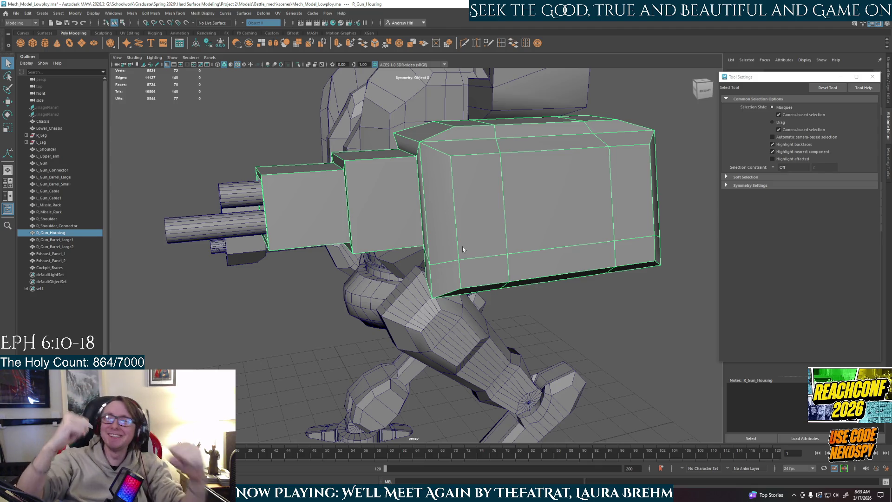
pyautogui.keyDown('alt'); pyautogui.moveTo(411, 237); pyautogui.dragTo(452, 222); pyautogui.keyUp('alt')
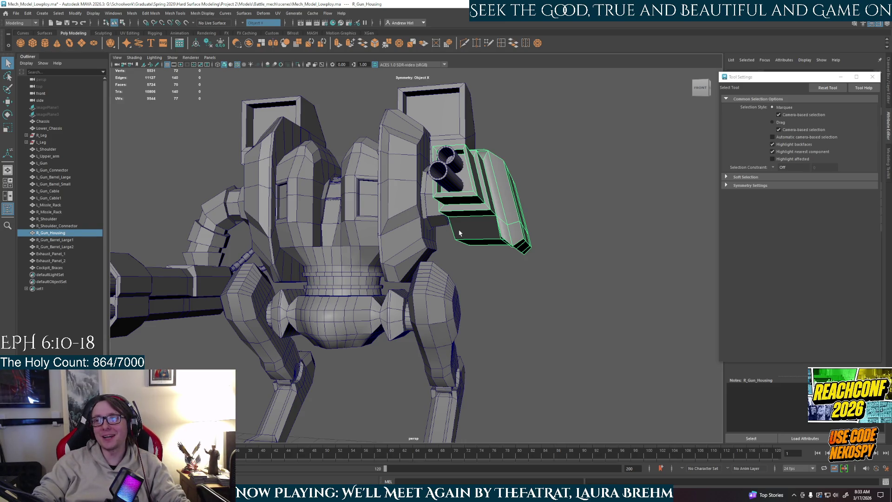
pyautogui.keyDown('alt'); pyautogui.moveTo(442, 248); pyautogui.dragTo(446, 201, button='right'); pyautogui.keyUp('alt')
pyautogui.moveTo(446, 201)
pyautogui.keyDown('alt'); pyautogui.mouseDown()
pyautogui.moveTo(298, 339)
pyautogui.moveTo(342, 325)
pyautogui.moveTo(298, 273)
pyautogui.moveTo(359, 276)
pyautogui.mouseUp(); pyautogui.keyUp('alt')
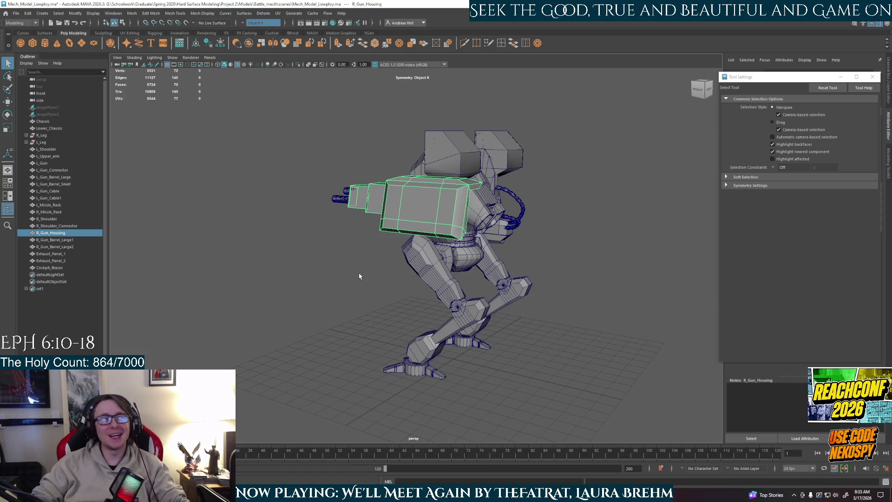
pyautogui.keyDown('alt'); pyautogui.moveTo(432, 229); pyautogui.dragTo(469, 223); pyautogui.keyUp('alt')
pyautogui.scroll(6, 500, 213)
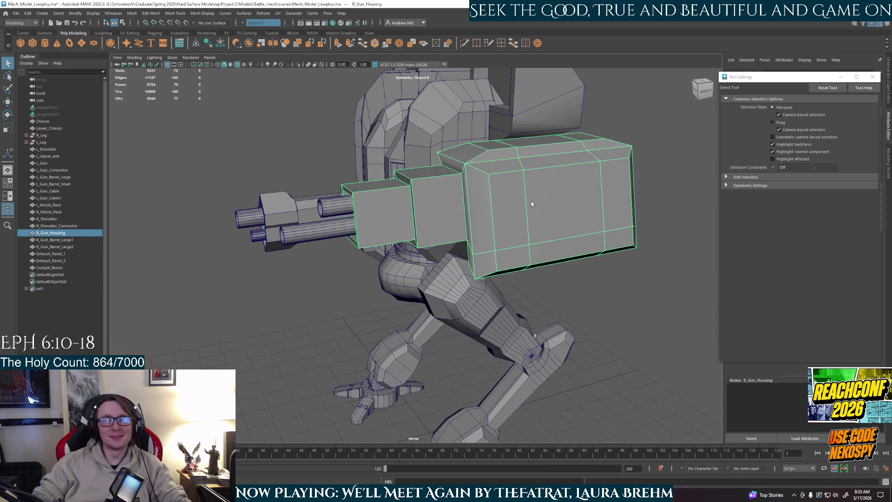
pyautogui.keyDown('alt'); pyautogui.moveTo(531, 202); pyautogui.dragTo(523, 245); pyautogui.keyUp('alt')
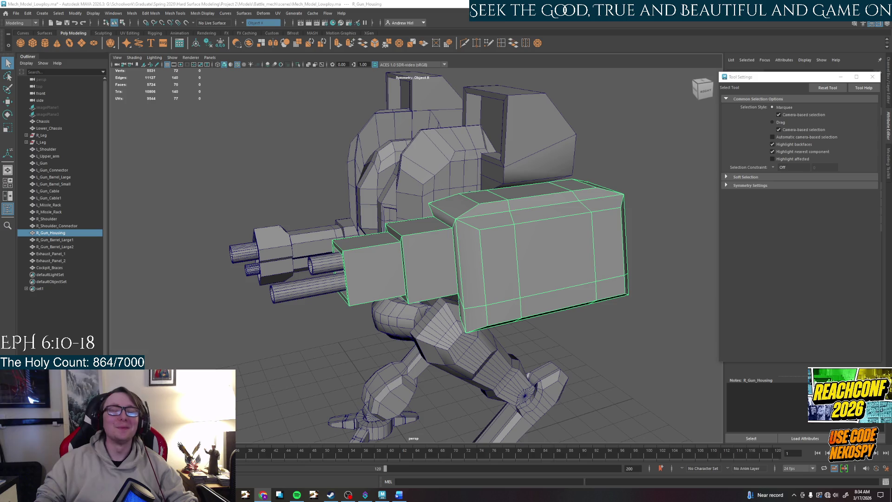
pyautogui.keyDown('alt'); pyautogui.moveTo(417, 258); pyautogui.dragTo(429, 263); pyautogui.keyUp('alt')
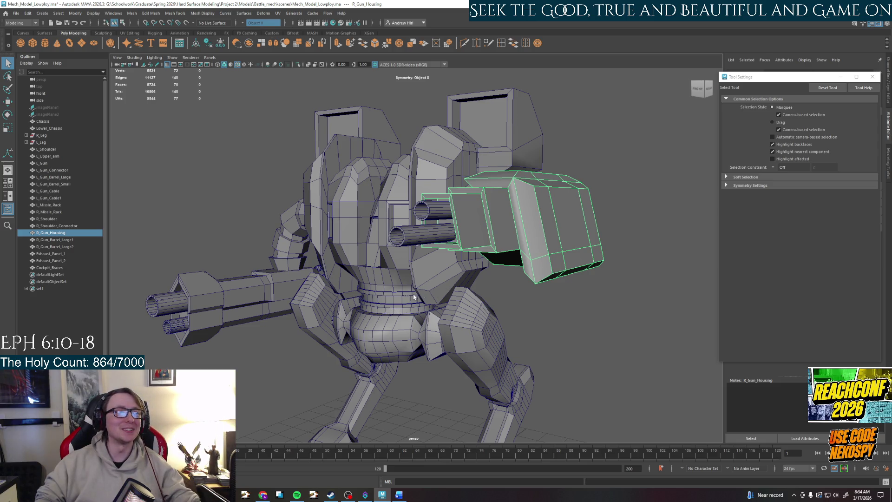
pyautogui.moveTo(521, 310)
pyautogui.keyDown('alt'); pyautogui.mouseDown()
pyautogui.moveTo(547, 315)
pyautogui.moveTo(564, 267)
pyautogui.moveTo(533, 262)
pyautogui.moveTo(537, 276)
pyautogui.moveTo(518, 280)
pyautogui.mouseUp(); pyautogui.keyUp('alt')
pyautogui.keyDown('alt'); pyautogui.moveTo(454, 190); pyautogui.dragTo(469, 207); pyautogui.keyUp('alt')
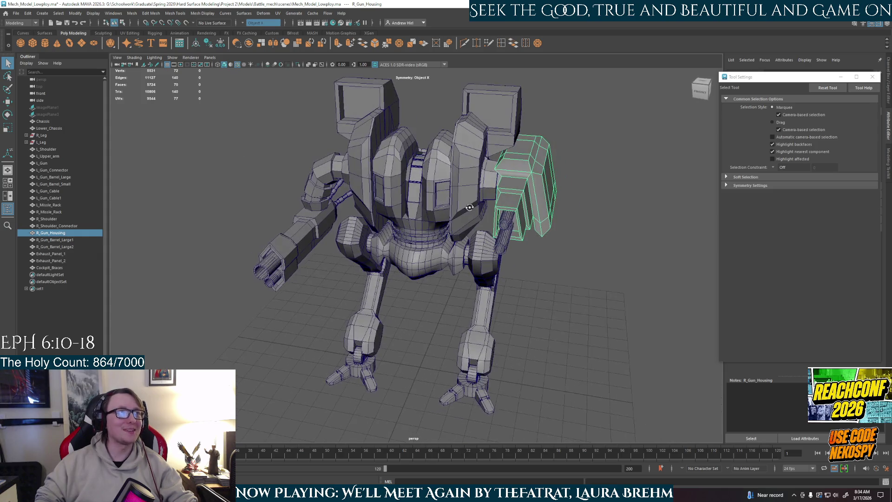
pyautogui.keyDown('alt'); pyautogui.moveTo(392, 293); pyautogui.dragTo(303, 264); pyautogui.keyUp('alt')
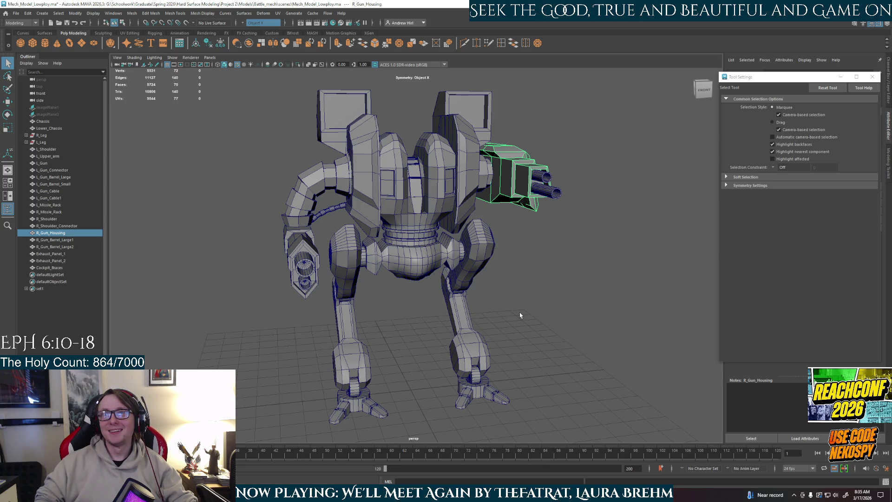
pyautogui.keyDown('alt'); pyautogui.moveTo(595, 334); pyautogui.dragTo(561, 327); pyautogui.keyUp('alt')
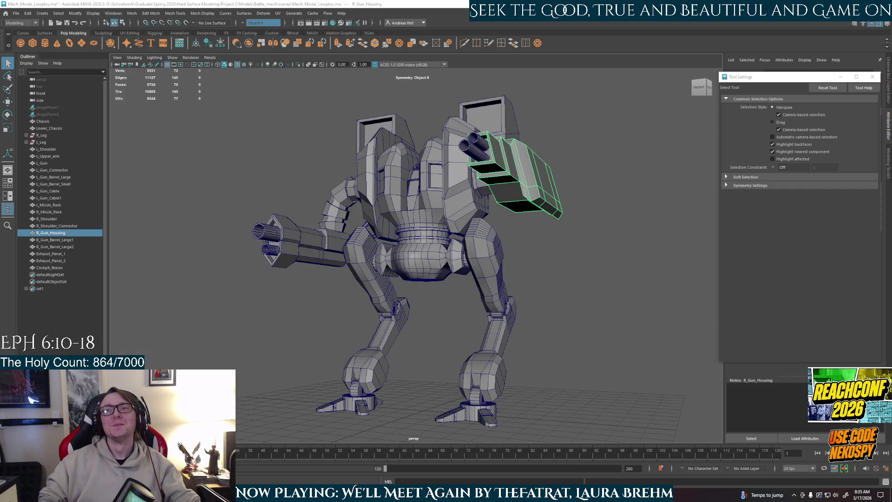
pyautogui.keyDown('alt'); pyautogui.moveTo(590, 251); pyautogui.dragTo(578, 259); pyautogui.keyUp('alt')
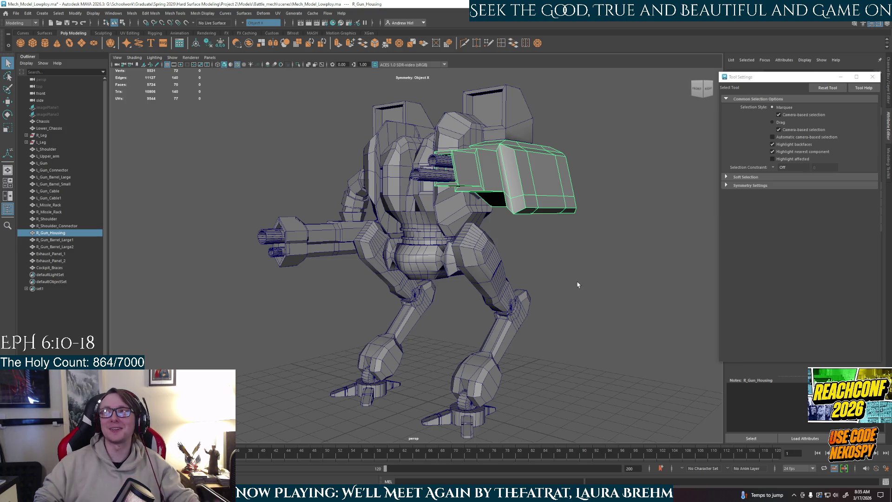
pyautogui.keyDown('alt'); pyautogui.moveTo(586, 277); pyautogui.dragTo(550, 289); pyautogui.keyUp('alt')
pyautogui.scroll(6, 498, 258)
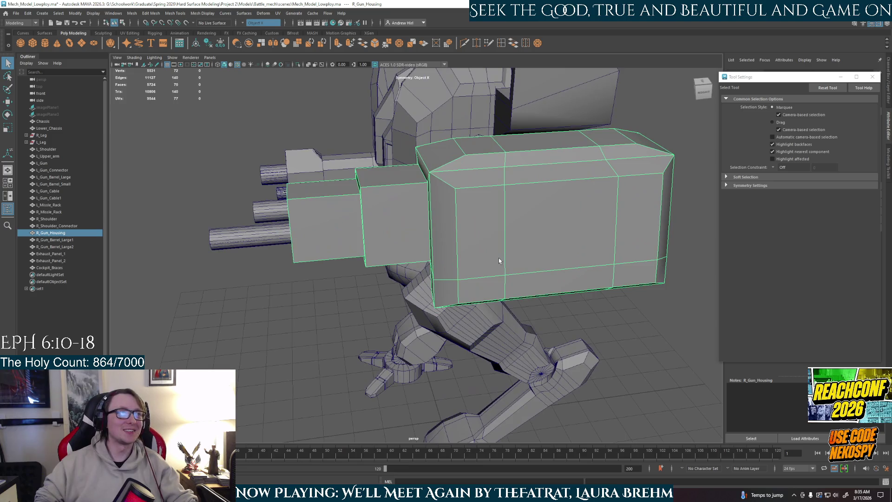
# Switch R_Gun_Housing to face mode, clear the selection, and pick one face on its top.
pyautogui.moveTo(452, 233)
pyautogui.keyDown('alt'); pyautogui.mouseDown()
pyautogui.moveTo(478, 229)
pyautogui.moveTo(494, 191)
pyautogui.moveTo(512, 237)
pyautogui.mouseUp(); pyautogui.keyUp('alt')
pyautogui.moveTo(522, 226); pyautogui.dragTo(522, 253, button='right')
pyautogui.keyDown('alt'); pyautogui.moveTo(528, 170); pyautogui.dragTo(486, 211); pyautogui.keyUp('alt')
pyautogui.moveTo(488, 253); pyautogui.dragTo(566, 282, button='right')
pyautogui.click(569, 290)
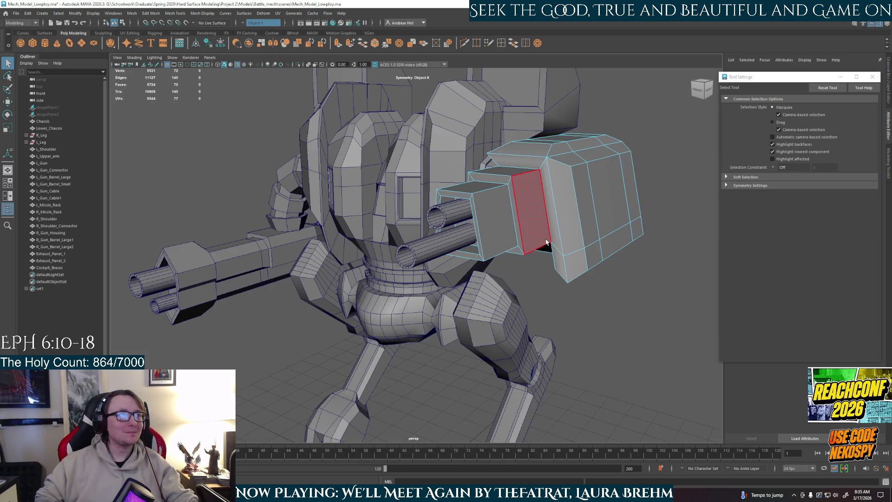
pyautogui.keyDown('alt'); pyautogui.moveTo(568, 244); pyautogui.dragTo(538, 244); pyautogui.keyUp('alt')
pyautogui.moveTo(454, 243)
pyautogui.keyDown('alt'); pyautogui.mouseDown()
pyautogui.moveTo(500, 217)
pyautogui.moveTo(487, 230)
pyautogui.mouseUp(); pyautogui.keyUp('alt')
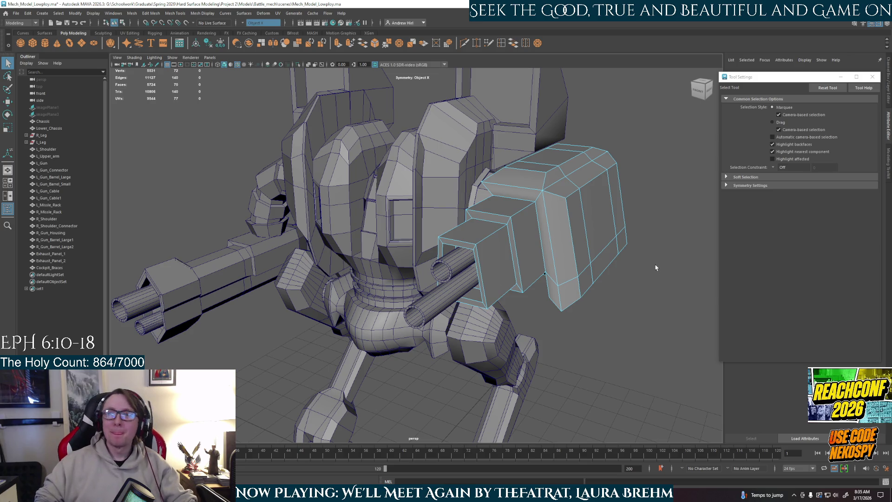
pyautogui.moveTo(656, 267)
pyautogui.keyDown('alt'); pyautogui.mouseDown()
pyautogui.moveTo(505, 197)
pyautogui.moveTo(495, 161)
pyautogui.moveTo(498, 190)
pyautogui.moveTo(537, 238)
pyautogui.moveTo(525, 236)
pyautogui.mouseUp(); pyautogui.keyUp('alt')
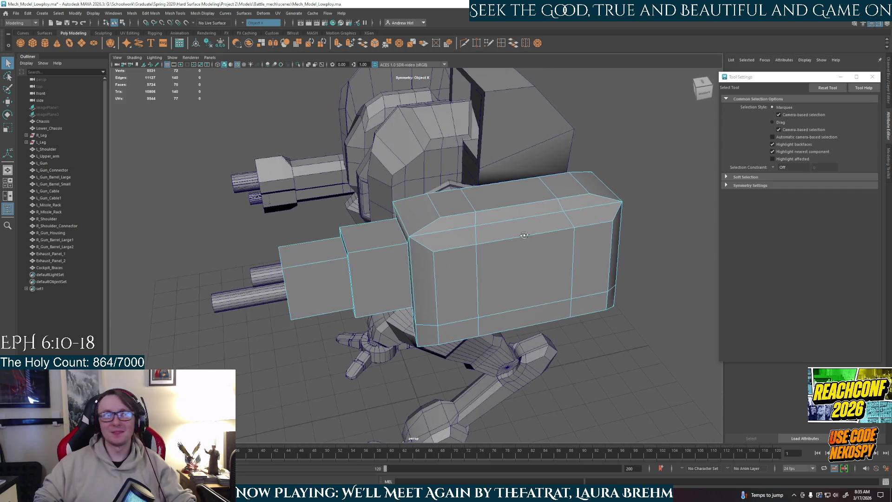
pyautogui.press('F11')
pyautogui.moveTo(523, 206); pyautogui.dragTo(520, 215, button='right')
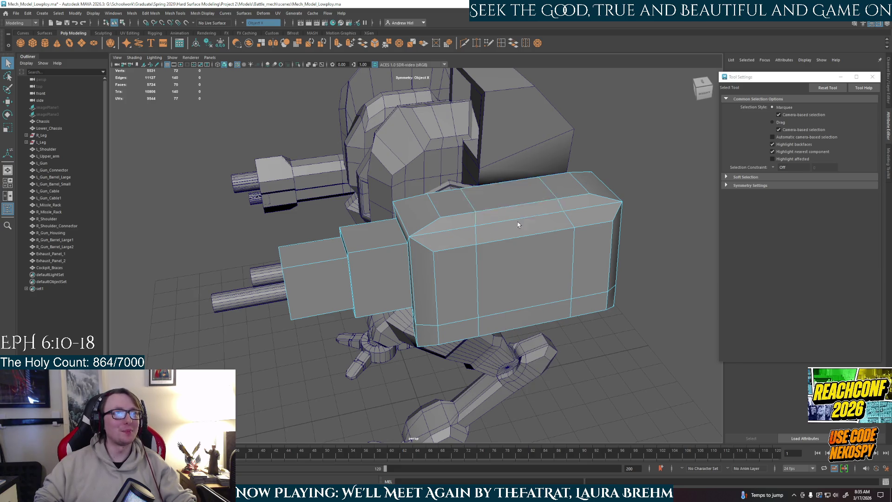
pyautogui.moveTo(520, 205)
pyautogui.keyDown('alt'); pyautogui.mouseDown()
pyautogui.moveTo(522, 197)
pyautogui.moveTo(511, 200)
pyautogui.mouseUp(); pyautogui.keyUp('alt')
pyautogui.click(469, 202)
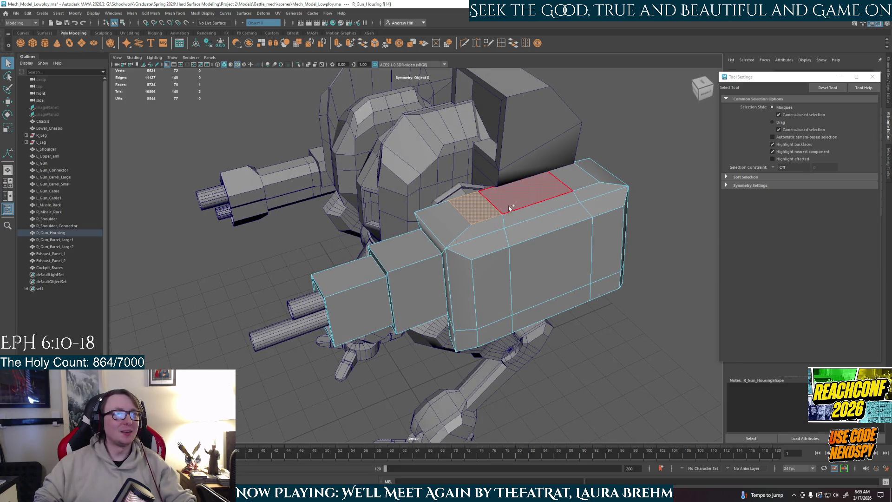
# Add two neighbouring top faces to form a three-face strip and activate the Move Tool.
pyautogui.keyDown('shift'); pyautogui.click(521, 188); pyautogui.keyUp('shift')
pyautogui.keyDown('shift'); pyautogui.click(573, 181); pyautogui.keyUp('shift')
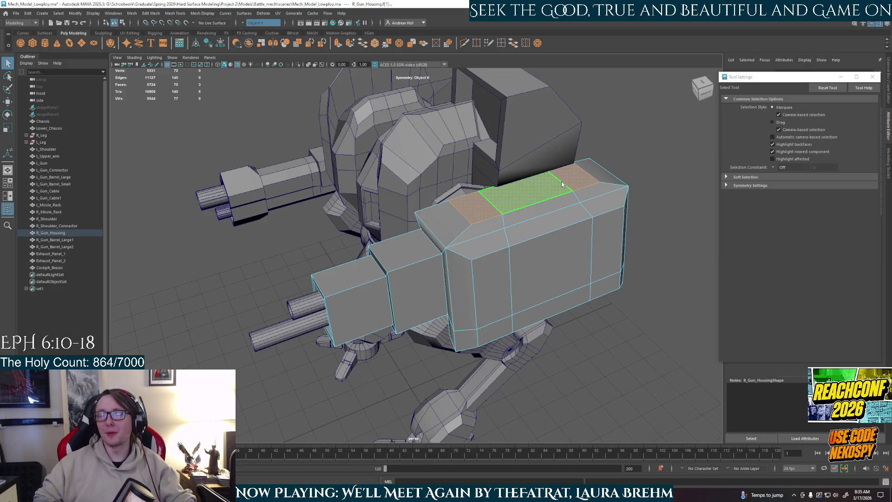
pyautogui.moveTo(562, 185)
pyautogui.keyDown('alt'); pyautogui.mouseDown()
pyautogui.moveTo(456, 205)
pyautogui.moveTo(457, 189)
pyautogui.mouseUp(); pyautogui.keyUp('alt')
pyautogui.press('w')
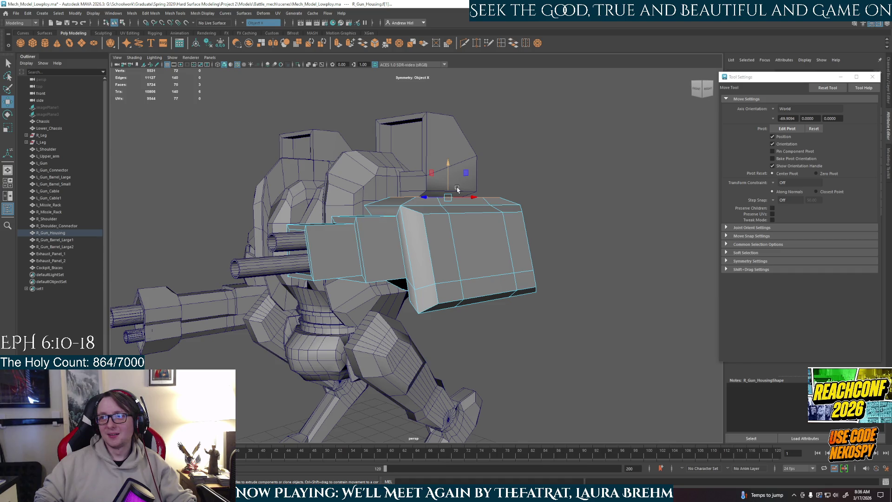
pyautogui.moveTo(444, 228)
pyautogui.keyDown('alt'); pyautogui.mouseDown()
pyautogui.moveTo(436, 258)
pyautogui.moveTo(450, 171)
pyautogui.moveTo(460, 204)
pyautogui.moveTo(445, 227)
pyautogui.mouseUp(); pyautogui.keyUp('alt')
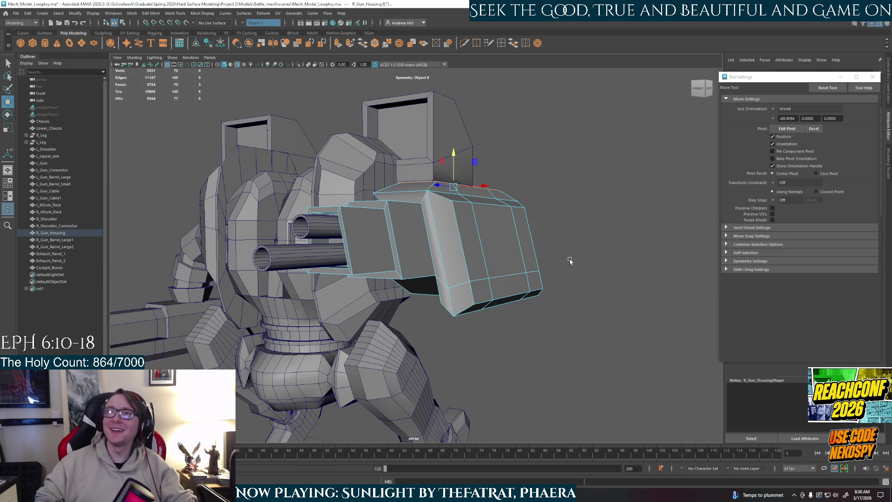
# Select the whole R_Gun_Housing object and isolate it with Ctrl+1, orbiting around it.
pyautogui.keyDown('alt'); pyautogui.moveTo(551, 261); pyautogui.dragTo(446, 290); pyautogui.keyUp('alt')
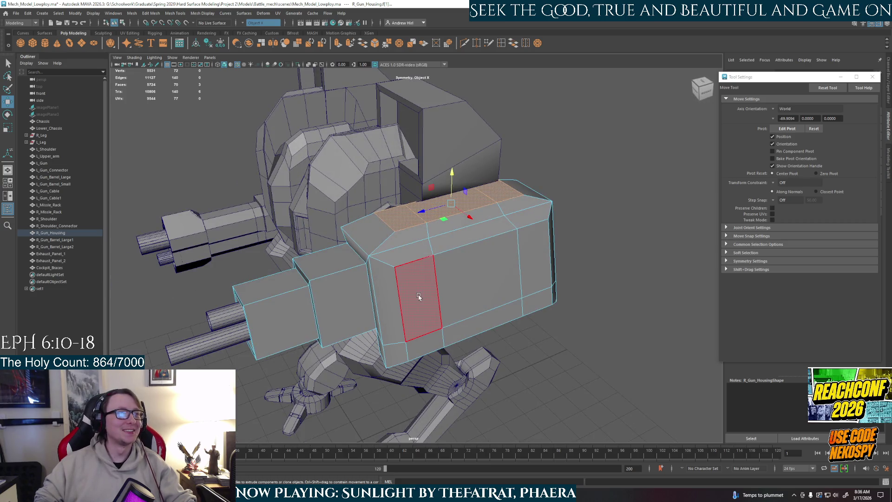
pyautogui.click(419, 296)
pyautogui.keyDown('shift'); pyautogui.click(493, 279); pyautogui.keyUp('shift')
pyautogui.moveTo(514, 324)
pyautogui.keyDown('alt'); pyautogui.mouseDown()
pyautogui.moveTo(539, 297)
pyautogui.moveTo(539, 320)
pyautogui.moveTo(533, 288)
pyautogui.mouseUp(); pyautogui.keyUp('alt')
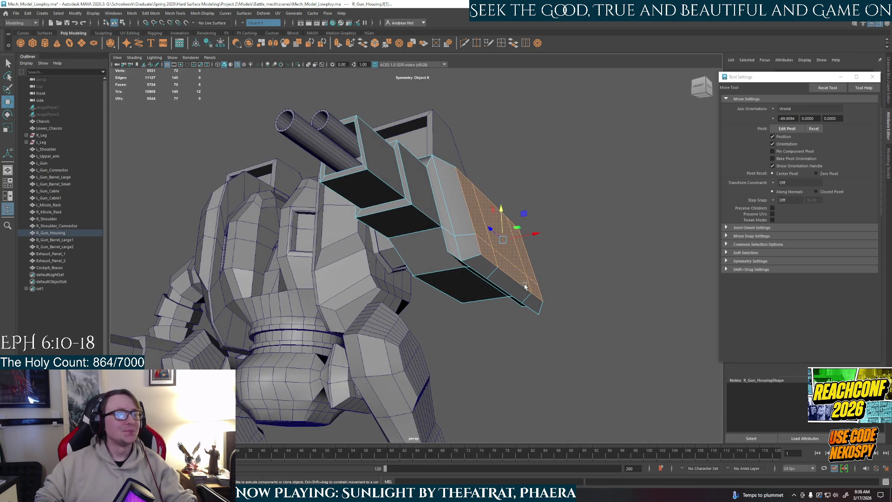
pyautogui.moveTo(428, 256); pyautogui.dragTo(483, 225, button='right')
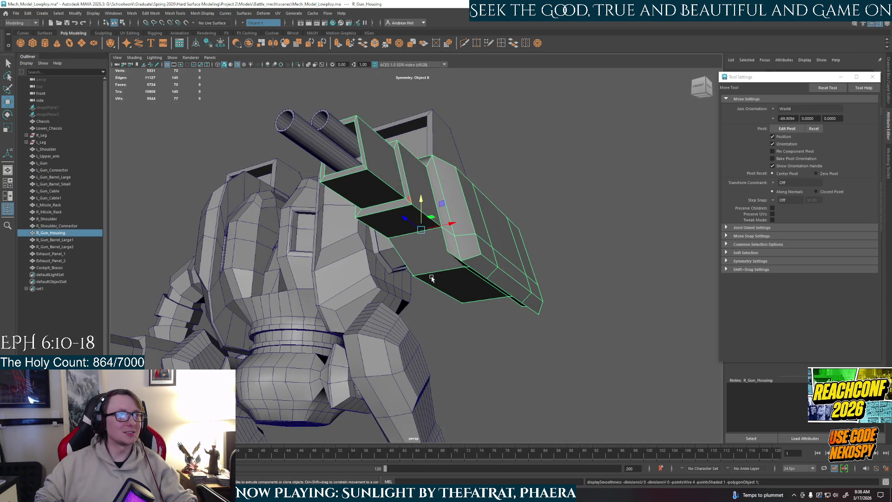
pyautogui.hotkey('ctrl', '1')
pyautogui.keyDown('alt'); pyautogui.moveTo(476, 286); pyautogui.dragTo(536, 305); pyautogui.keyUp('alt')
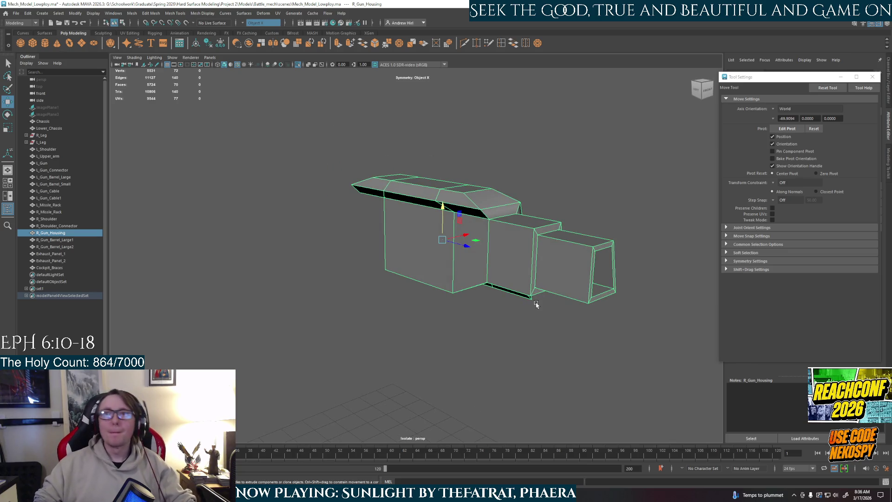
pyautogui.keyDown('alt'); pyautogui.moveTo(530, 305); pyautogui.dragTo(484, 301); pyautogui.keyUp('alt')
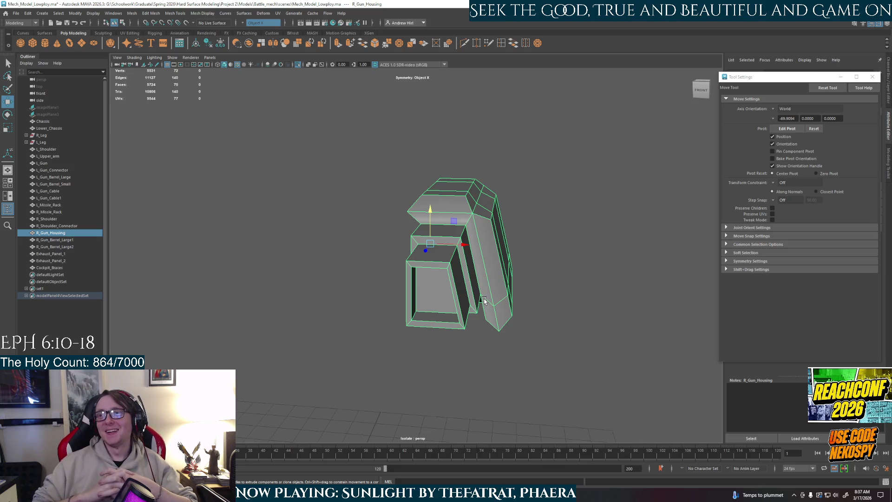
# Turn isolation off, deselect the gun housing, and answer No to the AutoSave prompt.
pyautogui.hotkey('ctrl', '1')
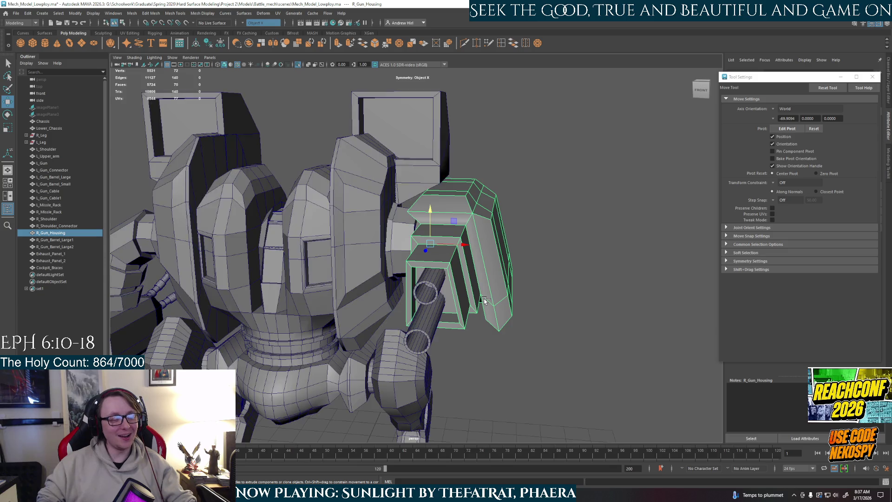
pyautogui.click(539, 256)
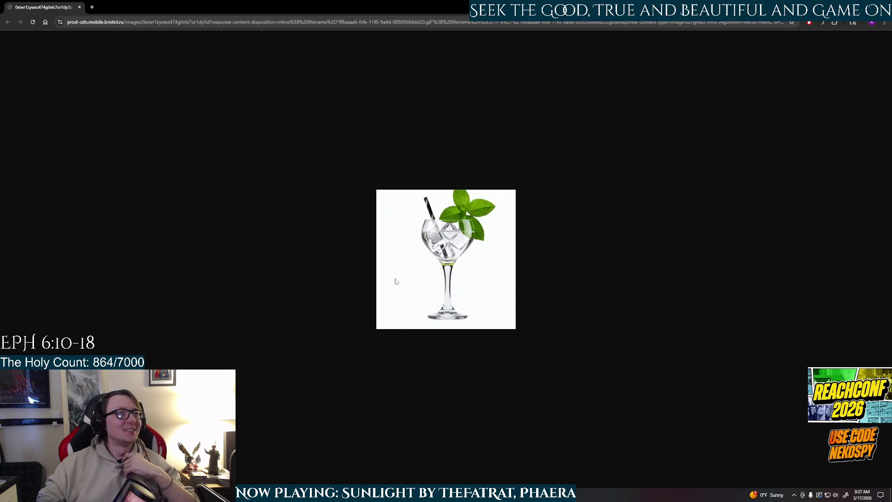
pyautogui.hotkey('alt', 'Tab')
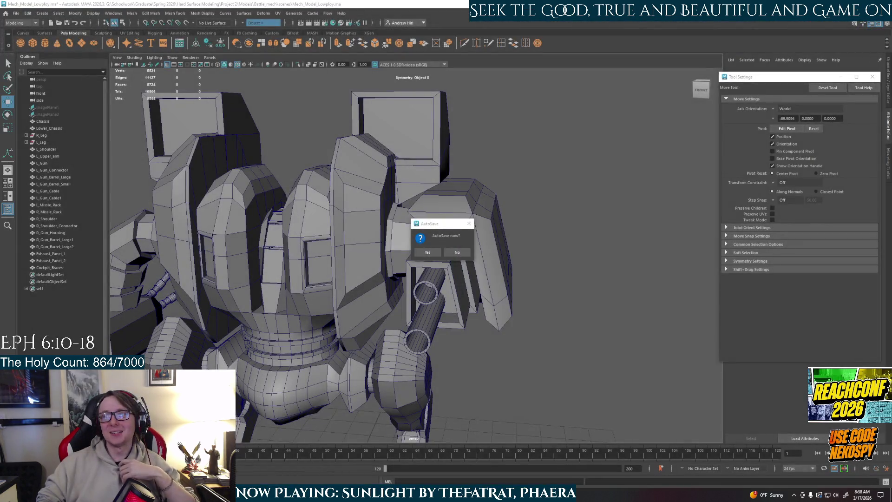
pyautogui.click(452, 254)
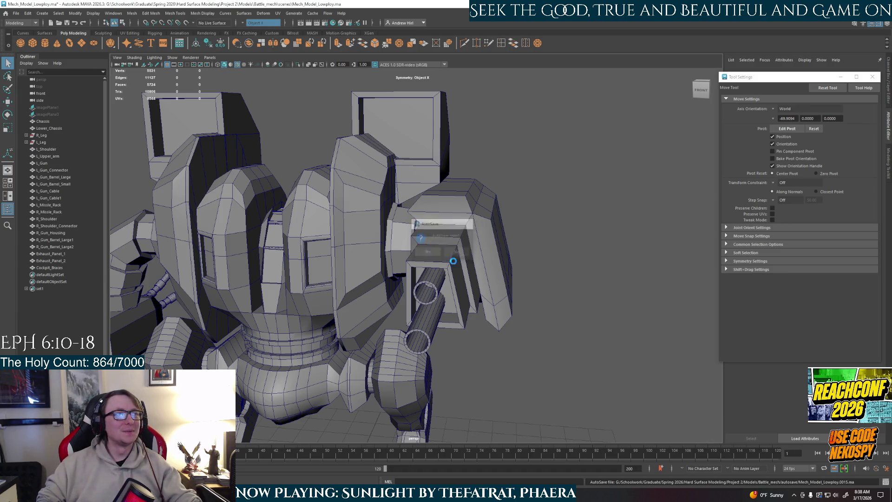
# Select R_Gun_Housing, isolate it with Ctrl+1, and orbit and zoom in around it.
pyautogui.keyDown('alt'); pyautogui.moveTo(584, 293); pyautogui.dragTo(574, 279); pyautogui.keyUp('alt')
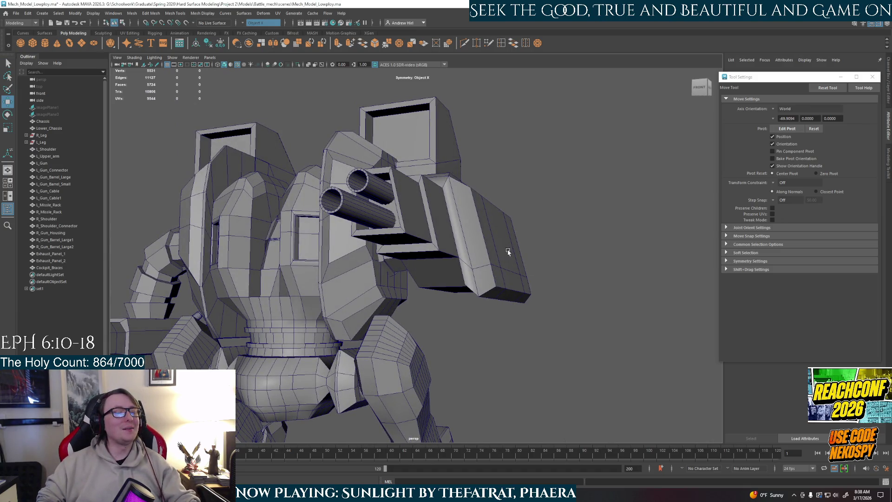
pyautogui.click(489, 250)
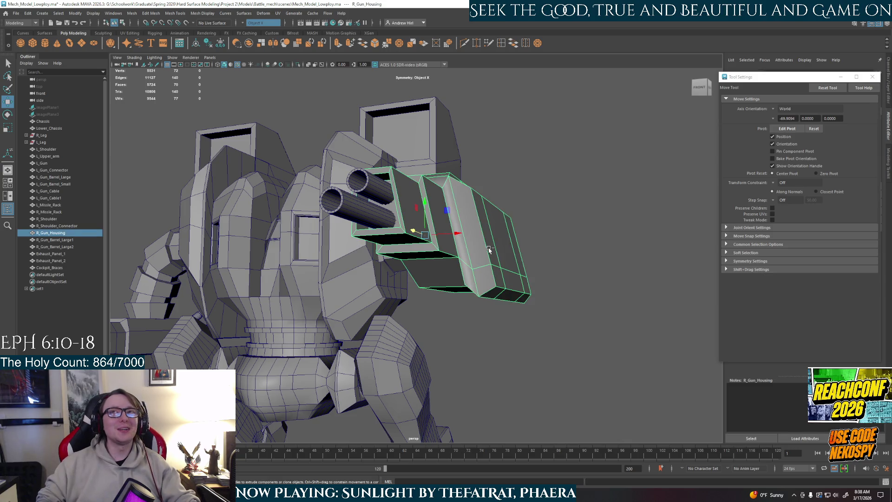
pyautogui.hotkey('ctrl', '1')
pyautogui.keyDown('alt'); pyautogui.moveTo(473, 288); pyautogui.dragTo(535, 308); pyautogui.keyUp('alt')
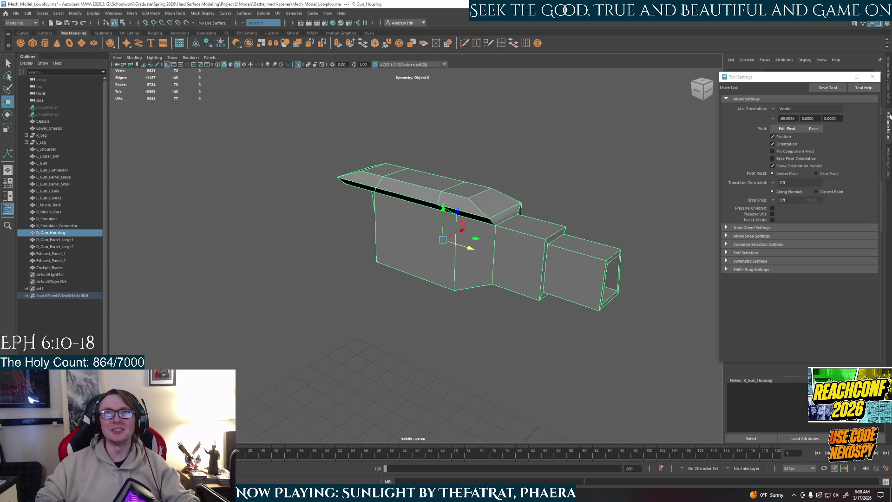
pyautogui.keyDown('alt'); pyautogui.moveTo(580, 274); pyautogui.dragTo(424, 277); pyautogui.keyUp('alt')
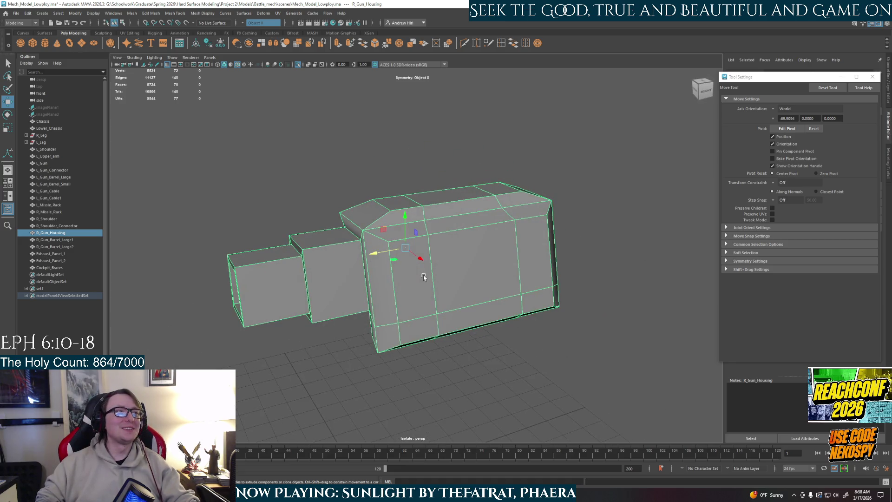
pyautogui.scroll(3, 424, 286)
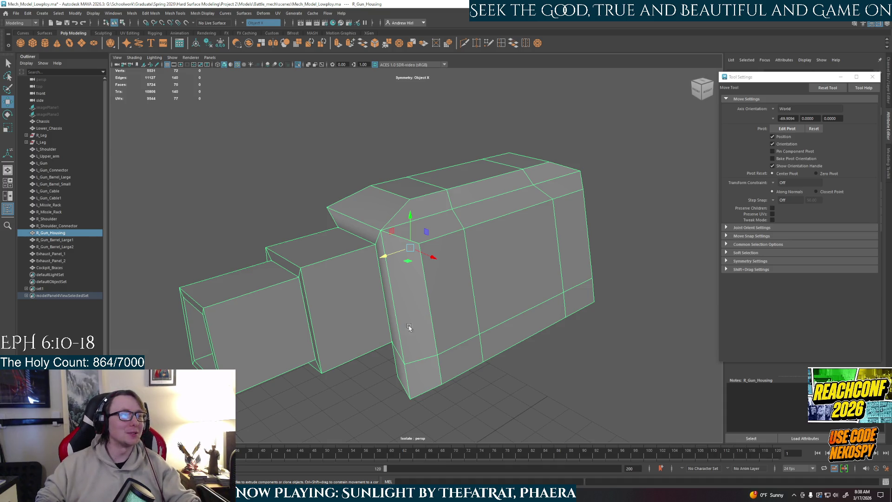
pyautogui.moveTo(413, 279); pyautogui.dragTo(415, 291, button='right')
# Select several side faces and a top face of the housing, then clear that selection.
pyautogui.click(441, 278)
pyautogui.click(441, 280)
pyautogui.keyDown('shift'); pyautogui.click(560, 263); pyautogui.keyUp('shift')
pyautogui.keyDown('shift'); pyautogui.click(578, 299); pyautogui.keyUp('shift')
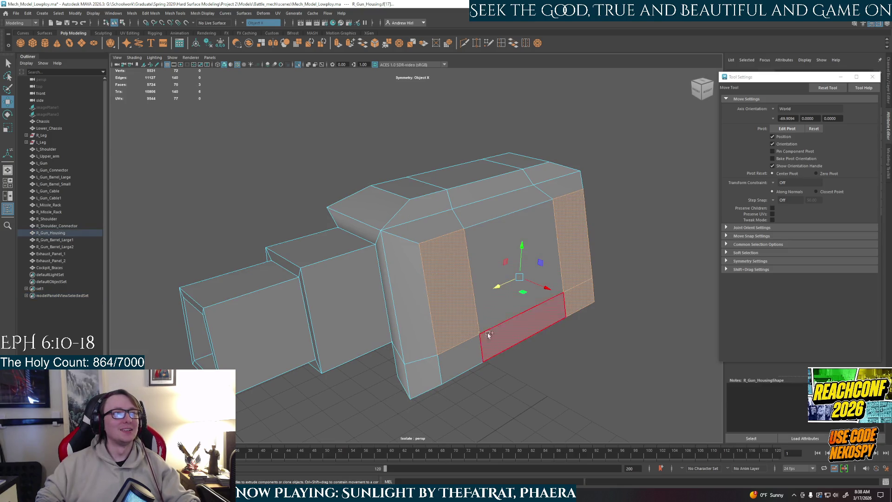
pyautogui.keyDown('ctrl'); pyautogui.click(498, 251); pyautogui.keyUp('ctrl')
pyautogui.keyDown('shift'); pyautogui.click(515, 270); pyautogui.keyUp('shift')
pyautogui.moveTo(516, 269)
pyautogui.keyDown('alt'); pyautogui.mouseDown()
pyautogui.moveTo(564, 261)
pyautogui.moveTo(536, 252)
pyautogui.moveTo(546, 229)
pyautogui.moveTo(534, 226)
pyautogui.moveTo(528, 275)
pyautogui.moveTo(430, 199)
pyautogui.mouseUp(); pyautogui.keyUp('alt')
pyautogui.click(453, 179)
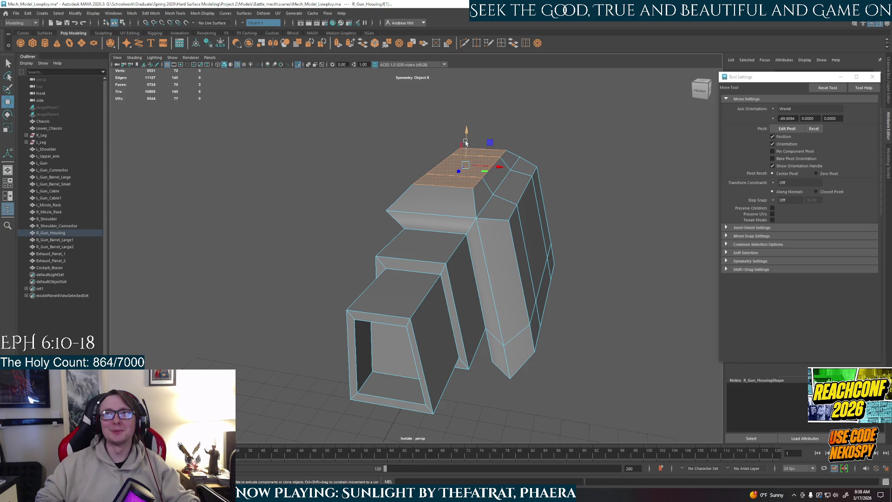
pyautogui.click(597, 236)
pyautogui.moveTo(598, 235)
pyautogui.keyDown('alt'); pyautogui.mouseDown()
pyautogui.moveTo(596, 275)
pyautogui.moveTo(566, 251)
pyautogui.moveTo(484, 277)
pyautogui.moveTo(502, 233)
pyautogui.mouseUp(); pyautogui.keyUp('alt')
pyautogui.moveTo(498, 231)
pyautogui.mouseDown(button='right')
pyautogui.moveTo(501, 245)
pyautogui.moveTo(511, 241)
pyautogui.moveTo(512, 222)
pyautogui.mouseUp(button='right')
# Select the long top edges of the housing boxes and bevel them with Ctrl+B.
pyautogui.click(511, 221)
pyautogui.keyDown('shift'); pyautogui.click(512, 220); pyautogui.keyUp('shift')
pyautogui.keyDown('shift'); pyautogui.click(553, 232); pyautogui.keyUp('shift')
pyautogui.keyDown('shift'); pyautogui.click(553, 261); pyautogui.keyUp('shift')
pyautogui.moveTo(569, 303)
pyautogui.keyDown('alt'); pyautogui.mouseDown()
pyautogui.moveTo(551, 231)
pyautogui.moveTo(430, 230)
pyautogui.moveTo(408, 245)
pyautogui.mouseUp(); pyautogui.keyUp('alt')
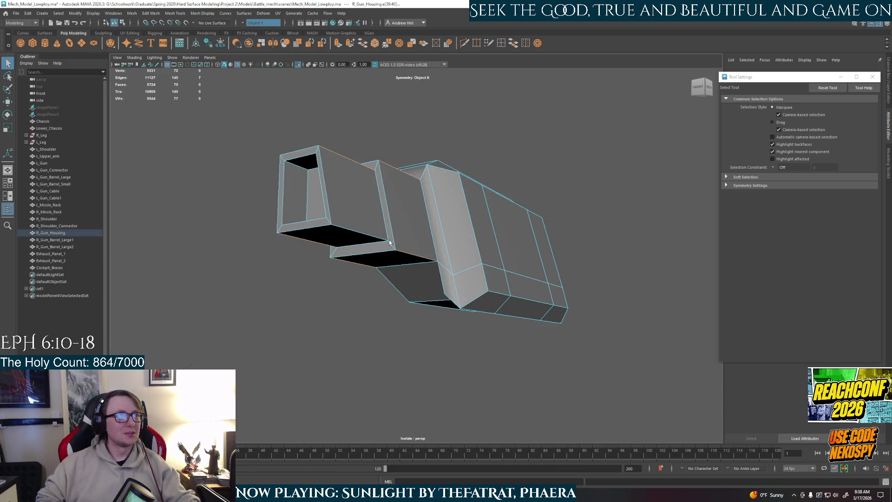
pyautogui.hotkey('ctrl', 'b')
pyautogui.moveTo(351, 239)
pyautogui.keyDown('alt'); pyautogui.mouseDown()
pyautogui.moveTo(510, 216)
pyautogui.moveTo(460, 278)
pyautogui.moveTo(495, 227)
pyautogui.moveTo(480, 246)
pyautogui.moveTo(427, 234)
pyautogui.mouseUp(); pyautogui.keyUp('alt')
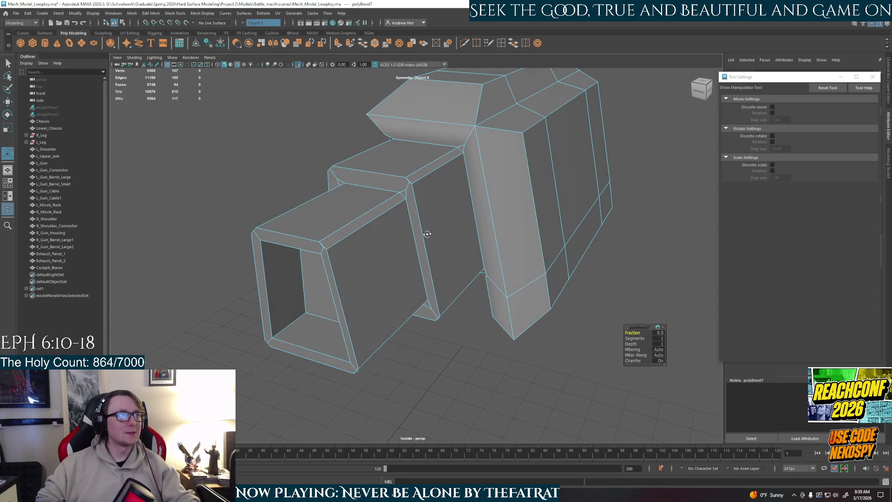
# Undo the bevel and add the short vertical and diagonal corner edges to the selection.
pyautogui.scroll(2, 424, 181)
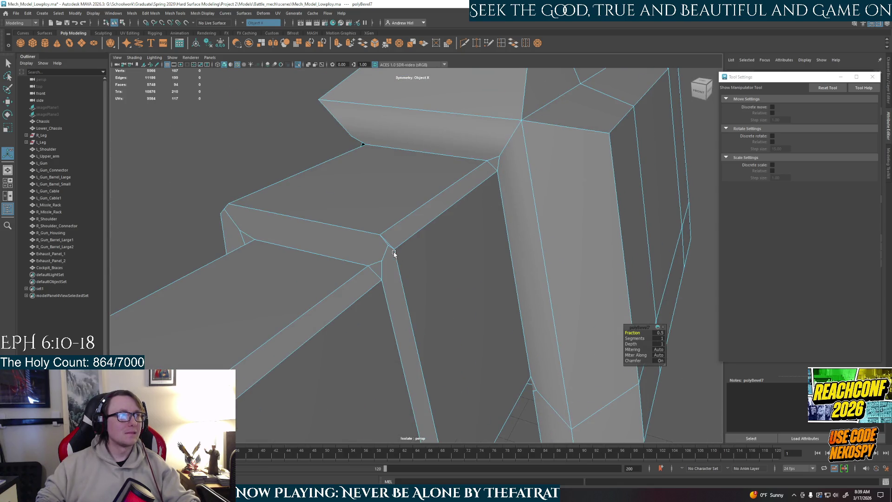
pyautogui.hotkey('ctrl', 'z')
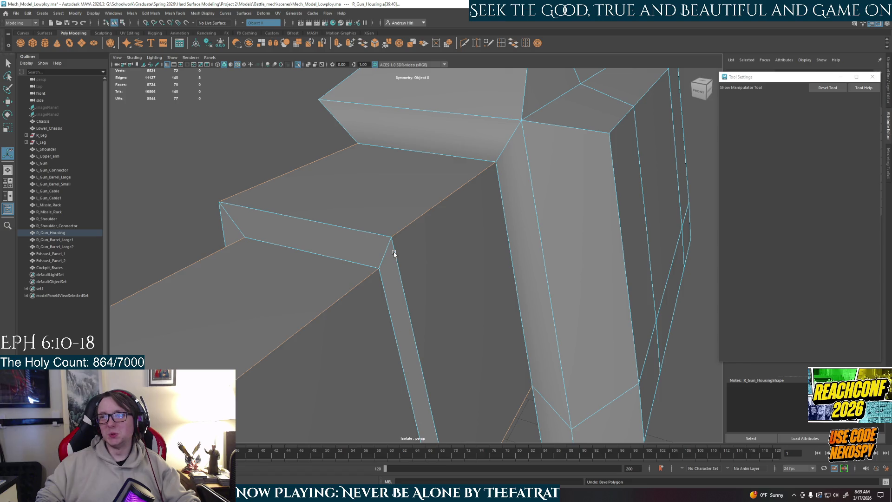
pyautogui.keyDown('shift'); pyautogui.click(390, 254); pyautogui.keyUp('shift')
pyautogui.keyDown('shift'); pyautogui.click(239, 233); pyautogui.keyUp('shift')
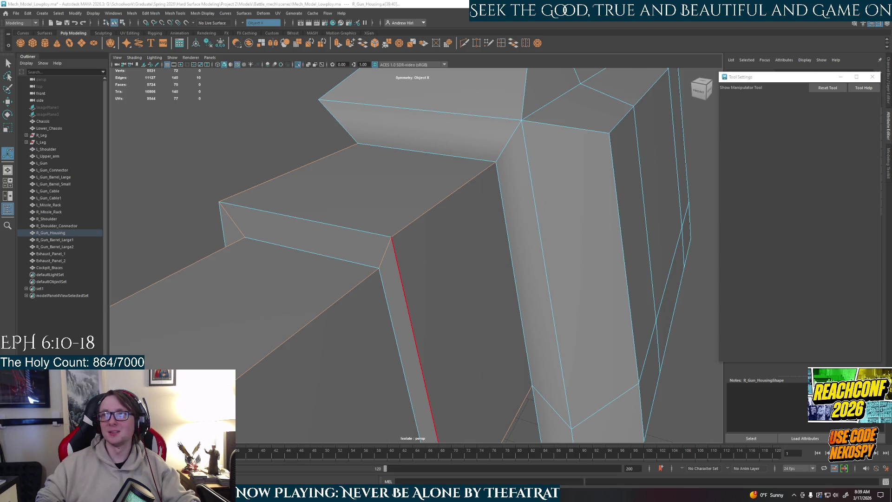
pyautogui.hotkey('alt', 'Tab')
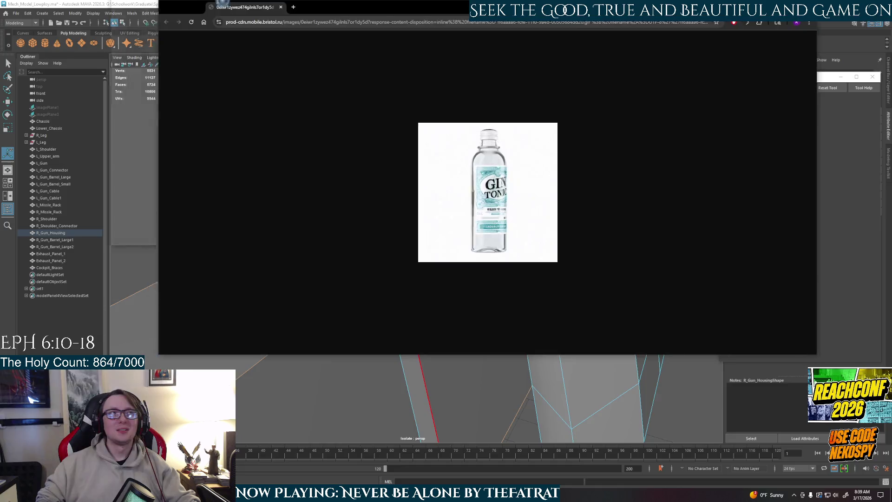
pyautogui.doubleClick(217, 6)
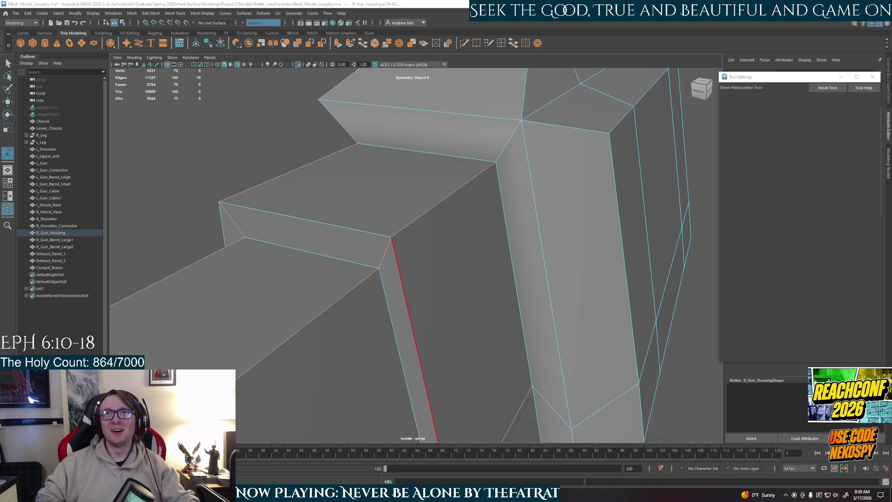
# Preview the Uziel, green mechs and olive mech reference images in Google Images.
pyautogui.hotkey('alt', 'Tab')
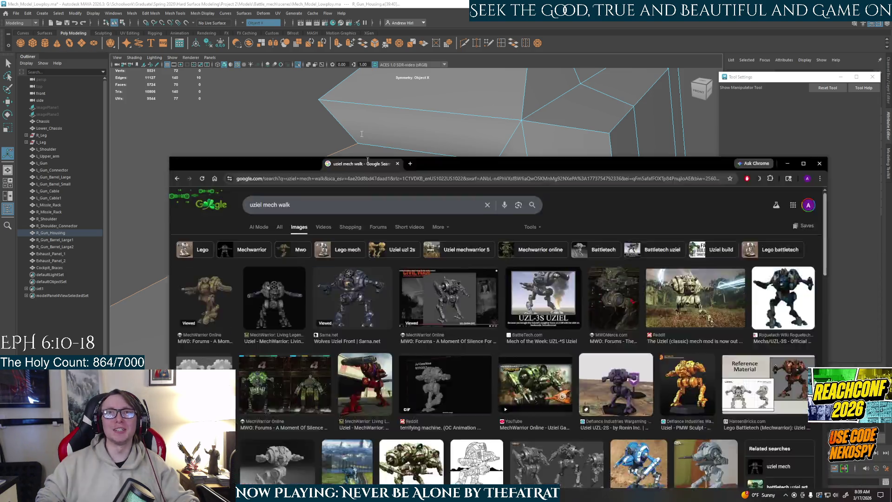
pyautogui.click(172, 143)
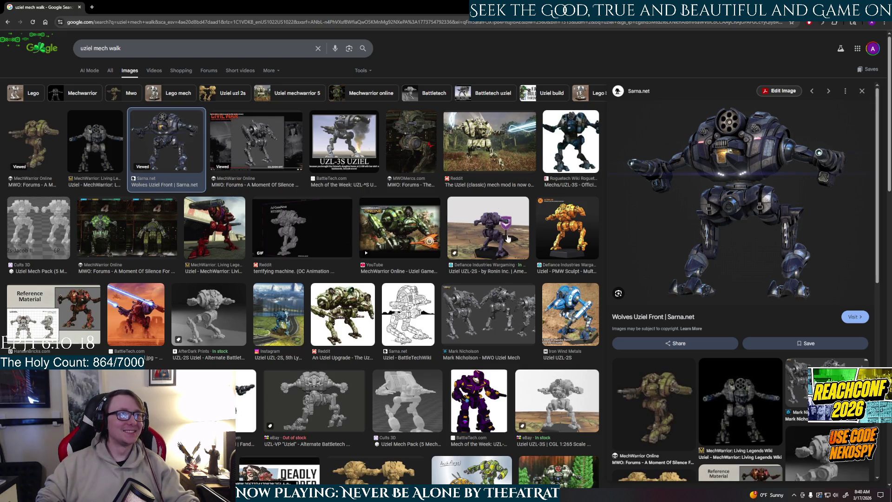
pyautogui.click(565, 225)
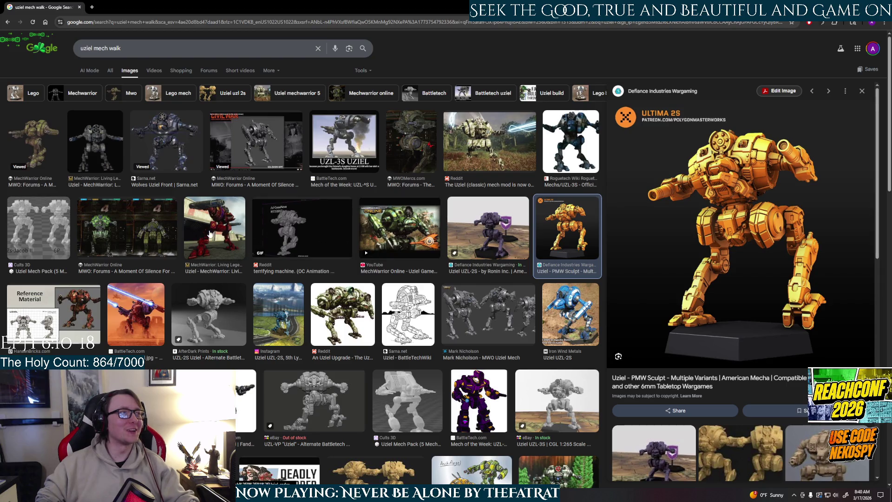
pyautogui.click(123, 240)
pyautogui.click(39, 142)
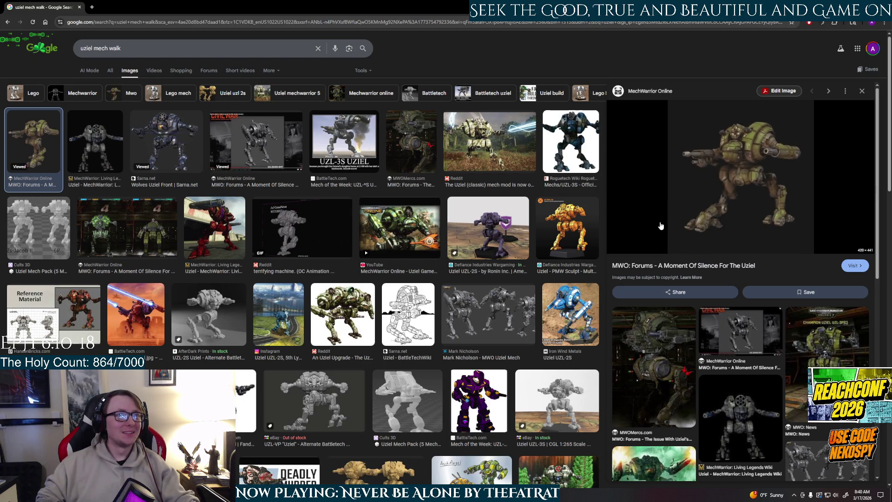
# Search 'madcat mech walk' and preview Mad Cat references, ending on the Mk II line drawing.
pyautogui.doubleClick(86, 48)
pyautogui.write('madcat')
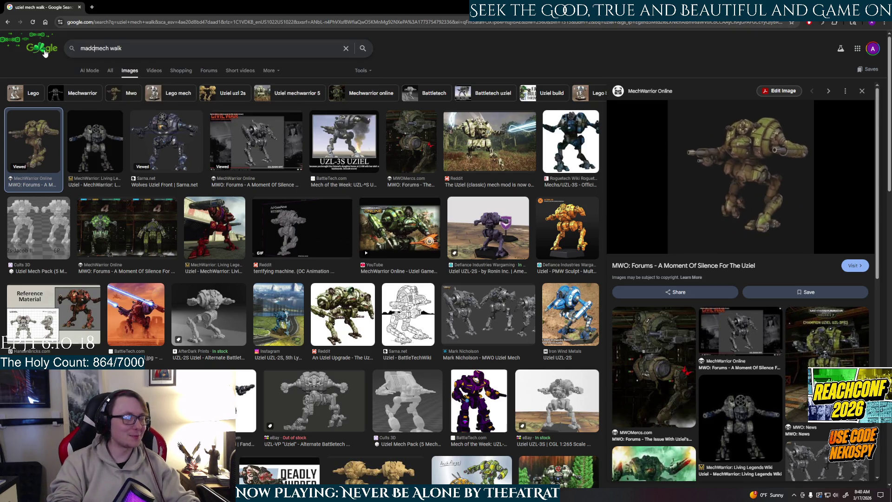
pyautogui.write('t')
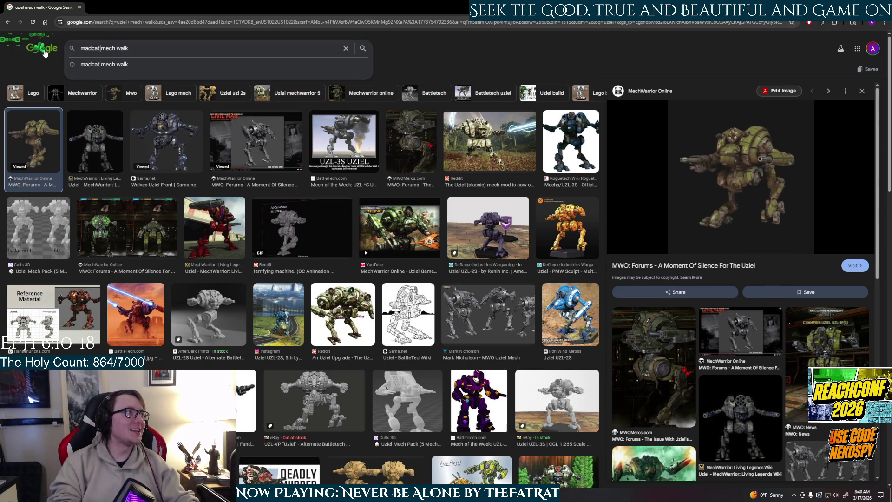
pyautogui.press('Return')
pyautogui.click(89, 143)
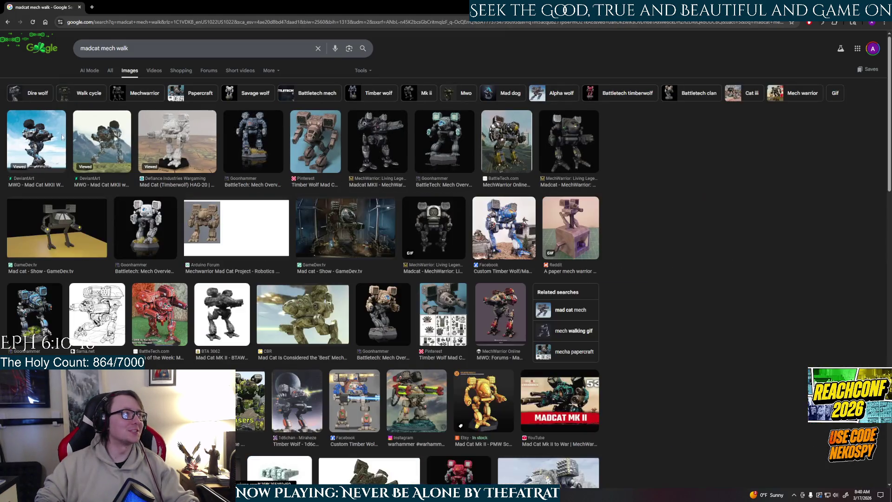
pyautogui.press('Left')
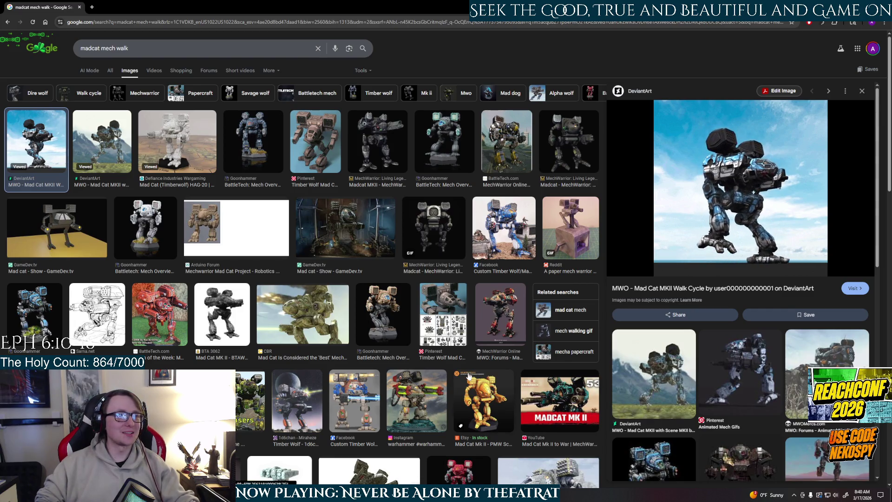
pyautogui.click(416, 400)
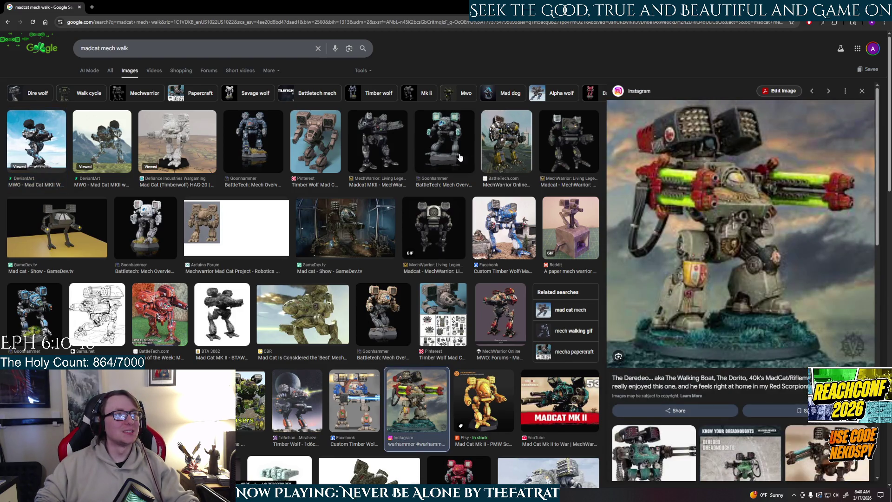
pyautogui.click(487, 158)
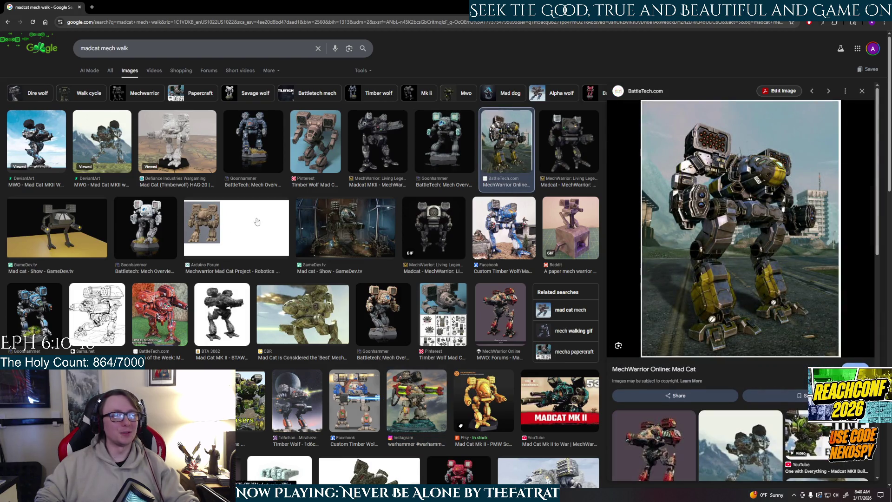
pyautogui.click(97, 314)
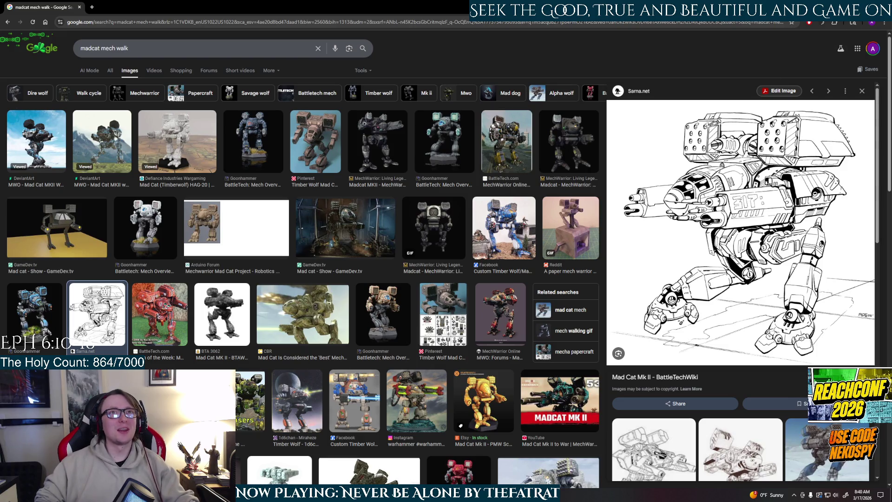
pyautogui.hotkey('alt', 'Tab')
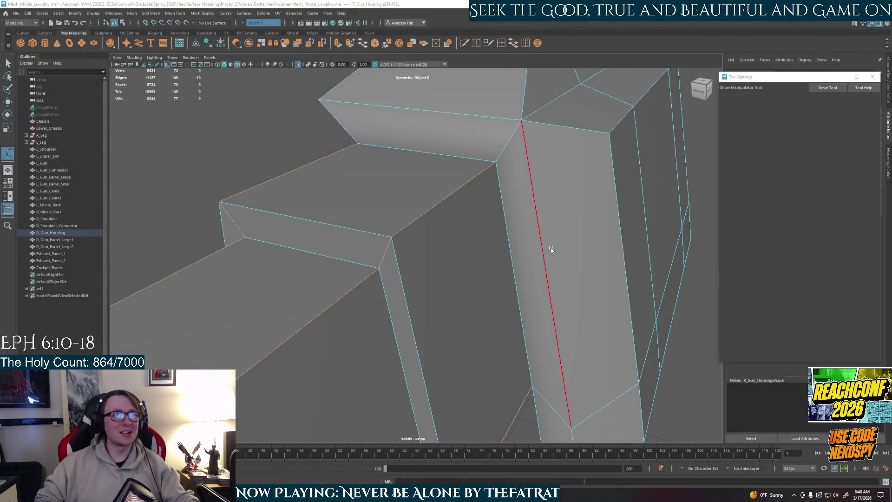
# Add two more housing frame edges to the selection and bevel them with Ctrl+B.
pyautogui.keyDown('alt'); pyautogui.moveTo(550, 249); pyautogui.dragTo(537, 233); pyautogui.keyUp('alt')
pyautogui.scroll(-5, 538, 232)
pyautogui.keyDown('alt'); pyautogui.moveTo(464, 278); pyautogui.dragTo(491, 274); pyautogui.keyUp('alt')
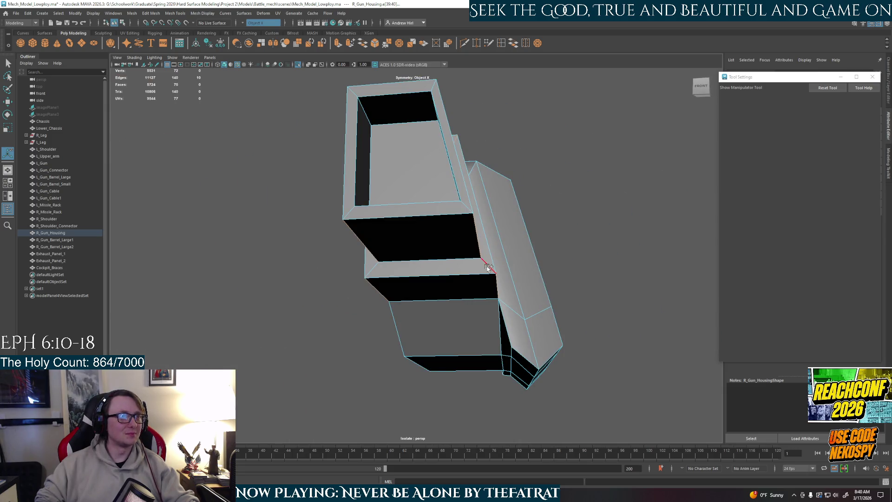
pyautogui.keyDown('shift'); pyautogui.click(371, 272); pyautogui.keyUp('shift')
pyautogui.moveTo(371, 272)
pyautogui.keyDown('alt'); pyautogui.mouseDown()
pyautogui.moveTo(413, 294)
pyautogui.moveTo(602, 333)
pyautogui.moveTo(595, 319)
pyautogui.mouseUp(); pyautogui.keyUp('alt')
pyautogui.keyDown('shift'); pyautogui.click(603, 333); pyautogui.keyUp('shift')
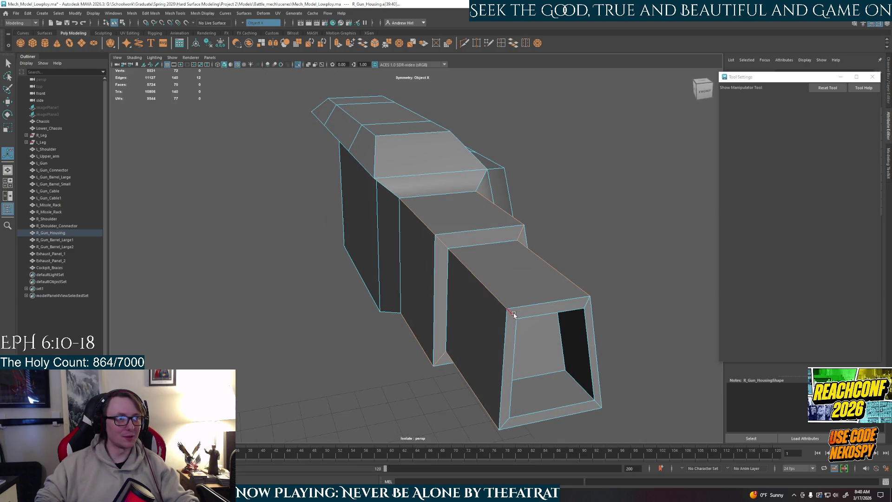
pyautogui.moveTo(597, 257)
pyautogui.keyDown('alt'); pyautogui.mouseDown()
pyautogui.moveTo(613, 262)
pyautogui.moveTo(553, 277)
pyautogui.moveTo(478, 246)
pyautogui.mouseUp(); pyautogui.keyUp('alt')
pyautogui.hotkey('ctrl', 'b')
# Zoom in, pick a single housing edge, and switch to Edge component mode.
pyautogui.scroll(3, 532, 284)
pyautogui.scroll(5, 497, 197)
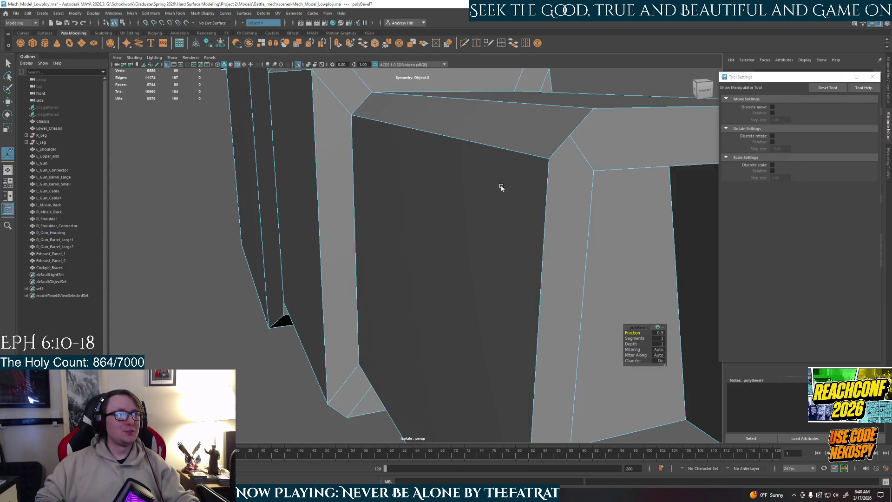
pyautogui.click(575, 136)
pyautogui.rightClick(573, 138)
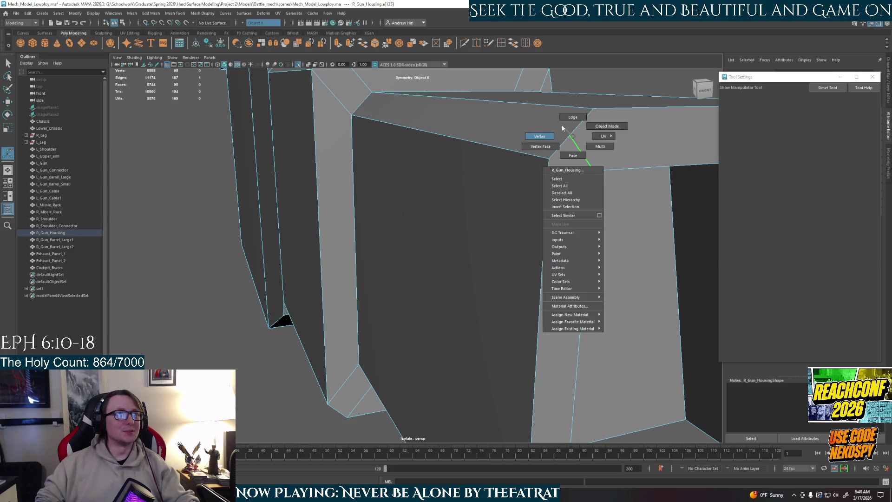
pyautogui.click(570, 119)
# Move several corner vertices of the bevelled housing frame with the W manipulator.
pyautogui.click(572, 141)
pyautogui.moveTo(571, 142)
pyautogui.keyDown('alt'); pyautogui.mouseDown()
pyautogui.moveTo(604, 149)
pyautogui.moveTo(444, 146)
pyautogui.moveTo(390, 231)
pyautogui.mouseUp(); pyautogui.keyUp('alt')
pyautogui.press('w')
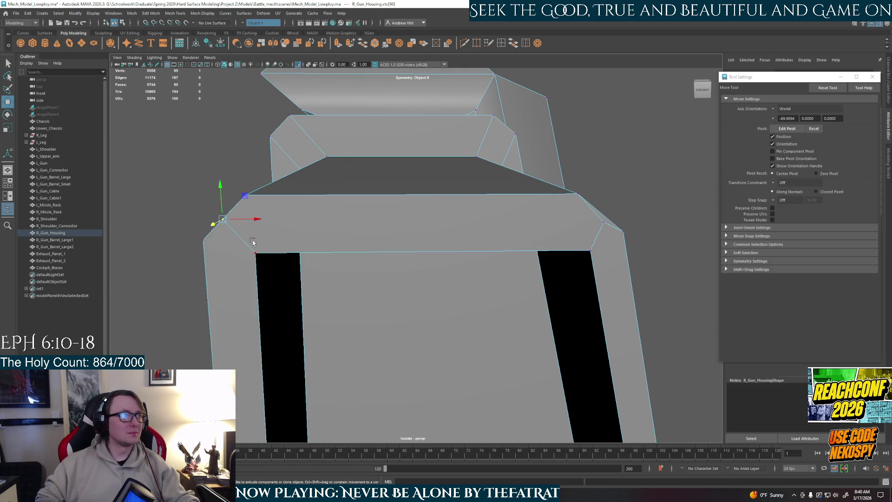
pyautogui.moveTo(226, 223)
pyautogui.mouseDown()
pyautogui.moveTo(232, 229)
pyautogui.moveTo(243, 193)
pyautogui.moveTo(259, 208)
pyautogui.mouseUp()
pyautogui.click(600, 225)
pyautogui.moveTo(628, 199); pyautogui.dragTo(624, 209, button='middle')
pyautogui.keyDown('alt'); pyautogui.moveTo(564, 287); pyautogui.dragTo(511, 180); pyautogui.keyUp('alt')
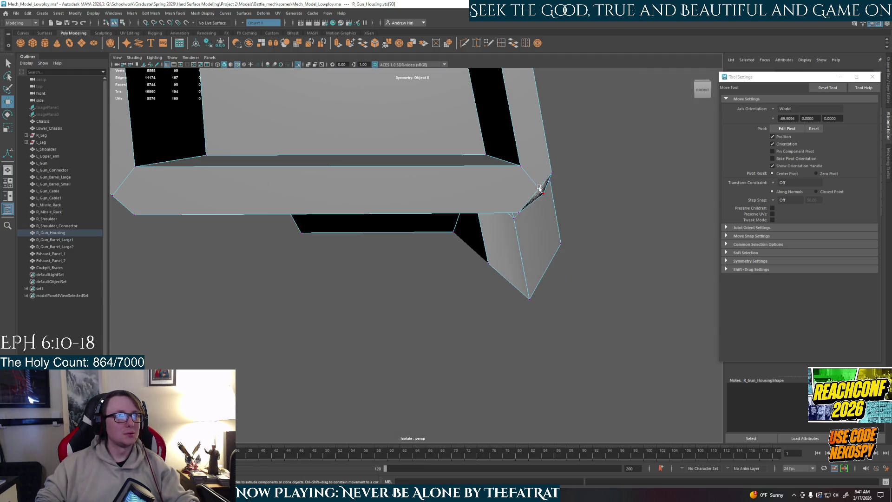
pyautogui.moveTo(567, 175); pyautogui.dragTo(553, 159)
pyautogui.moveTo(406, 195)
pyautogui.keyDown('alt'); pyautogui.mouseDown()
pyautogui.moveTo(468, 212)
pyautogui.moveTo(442, 231)
pyautogui.moveTo(450, 229)
pyautogui.mouseUp(); pyautogui.keyUp('alt')
pyautogui.click(425, 251)
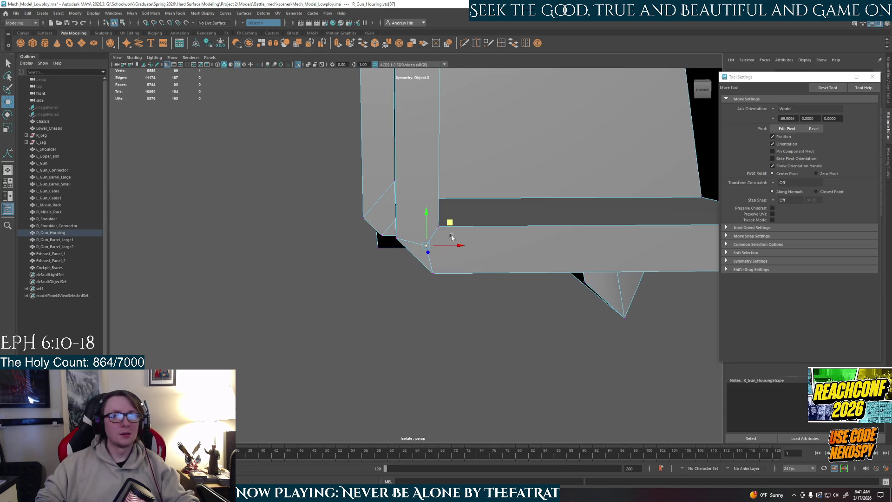
# Clear the vertex selection, return to Object Mode, and select R_Gun_Housing.
pyautogui.click(503, 370)
pyautogui.moveTo(503, 371)
pyautogui.keyDown('alt'); pyautogui.mouseDown()
pyautogui.moveTo(546, 254)
pyautogui.moveTo(390, 209)
pyautogui.moveTo(432, 241)
pyautogui.moveTo(473, 205)
pyautogui.moveTo(460, 238)
pyautogui.moveTo(476, 236)
pyautogui.moveTo(474, 211)
pyautogui.moveTo(496, 216)
pyautogui.moveTo(406, 231)
pyautogui.moveTo(511, 211)
pyautogui.moveTo(488, 231)
pyautogui.moveTo(454, 221)
pyautogui.moveTo(455, 242)
pyautogui.moveTo(414, 263)
pyautogui.moveTo(492, 257)
pyautogui.moveTo(362, 255)
pyautogui.mouseUp(); pyautogui.keyUp('alt')
pyautogui.moveTo(366, 217); pyautogui.dragTo(388, 208, button='right')
pyautogui.keyDown('alt'); pyautogui.moveTo(389, 208); pyautogui.dragTo(339, 233); pyautogui.keyUp('alt')
pyautogui.moveTo(407, 248)
pyautogui.keyDown('alt'); pyautogui.mouseDown()
pyautogui.moveTo(454, 225)
pyautogui.moveTo(355, 239)
pyautogui.moveTo(362, 281)
pyautogui.moveTo(349, 302)
pyautogui.moveTo(401, 270)
pyautogui.moveTo(390, 253)
pyautogui.moveTo(491, 246)
pyautogui.moveTo(503, 255)
pyautogui.mouseUp(); pyautogui.keyUp('alt')
pyautogui.click(348, 303)
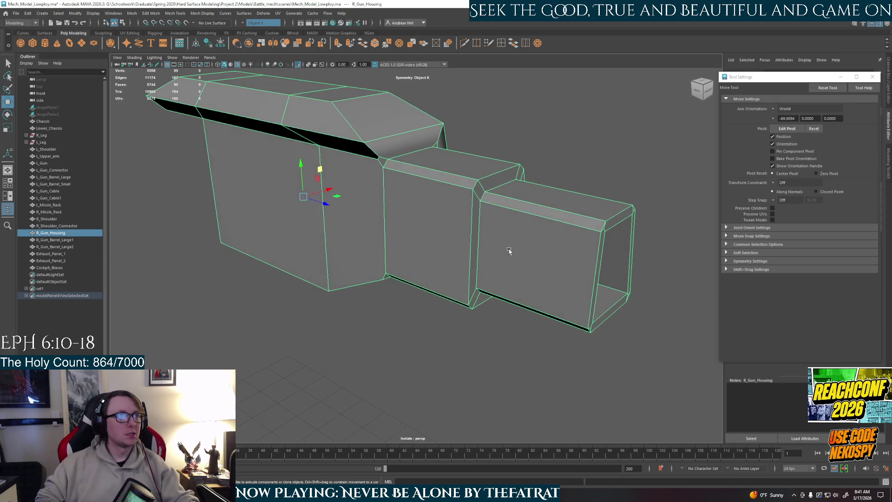
# Turn off Isolate Select with Ctrl+1, orbit around the full mech, and select the missile rack.
pyautogui.rightClick(562, 202)
pyautogui.hotkey('ctrl', '1')
pyautogui.moveTo(623, 163)
pyautogui.keyDown('alt'); pyautogui.mouseDown()
pyautogui.moveTo(573, 154)
pyautogui.moveTo(543, 180)
pyautogui.moveTo(522, 182)
pyautogui.moveTo(559, 235)
pyautogui.moveTo(494, 265)
pyautogui.mouseUp(); pyautogui.keyUp('alt')
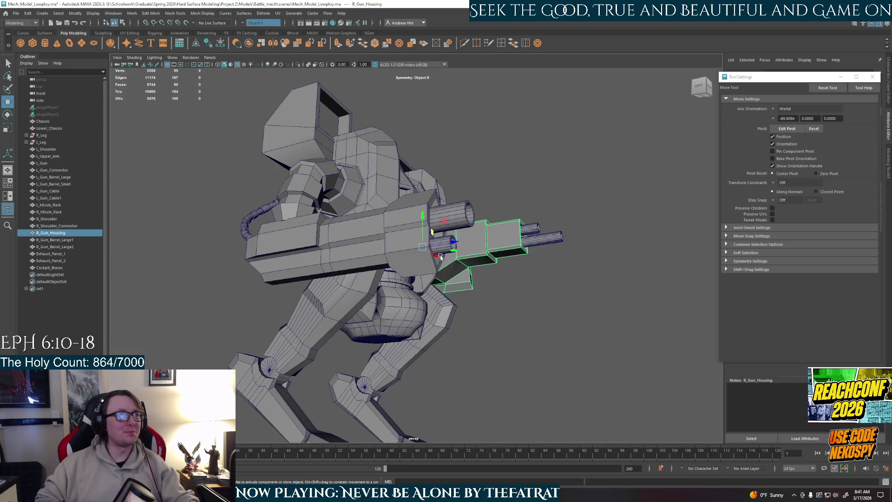
pyautogui.keyDown('alt'); pyautogui.moveTo(407, 257); pyautogui.dragTo(290, 284); pyautogui.keyUp('alt')
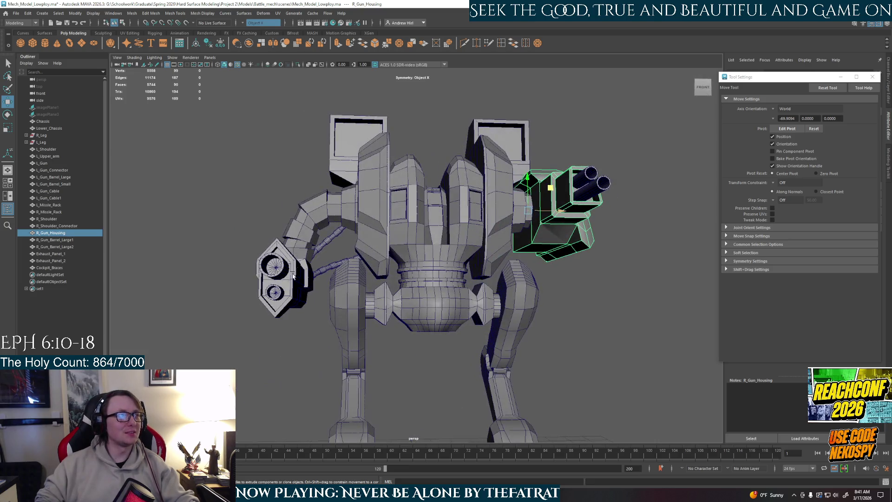
pyautogui.keyDown('alt'); pyautogui.moveTo(223, 292); pyautogui.dragTo(581, 277); pyautogui.keyUp('alt')
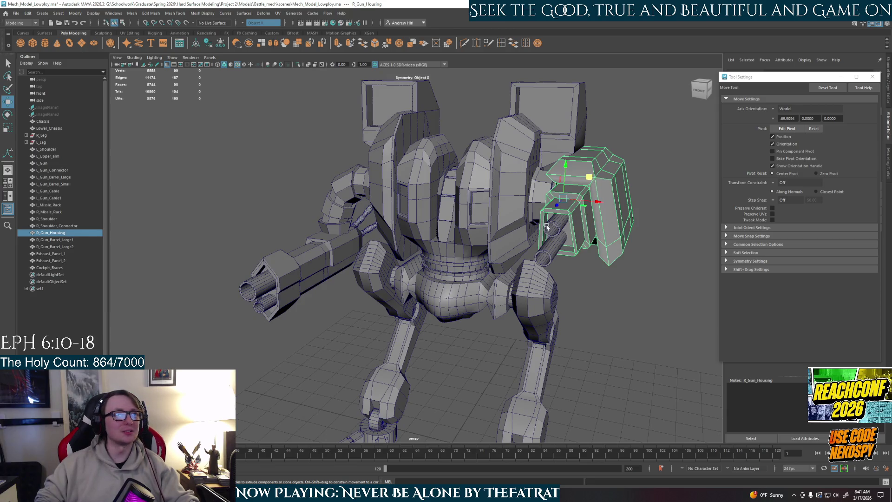
pyautogui.moveTo(583, 185)
pyautogui.keyDown('alt'); pyautogui.mouseDown()
pyautogui.moveTo(613, 214)
pyautogui.moveTo(557, 233)
pyautogui.moveTo(529, 256)
pyautogui.moveTo(566, 253)
pyautogui.moveTo(522, 259)
pyautogui.mouseUp(); pyautogui.keyUp('alt')
pyautogui.click(514, 149)
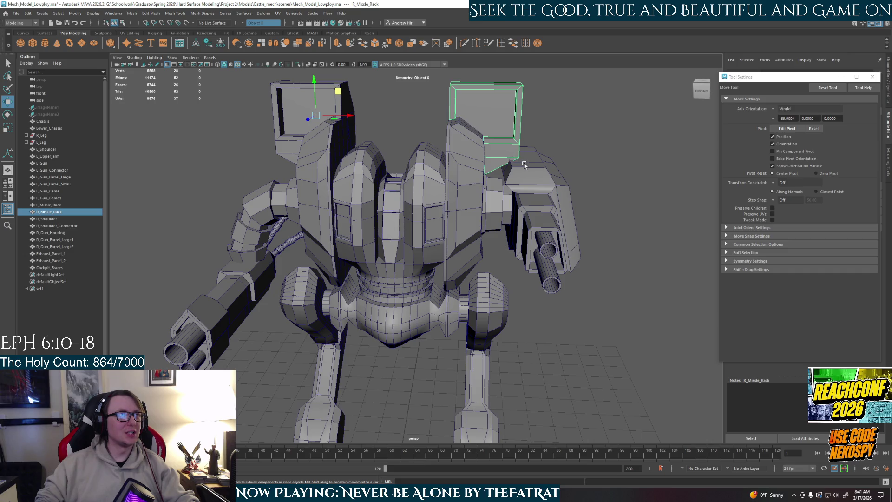
# Reselect the housing and lower its top face beside the missile rack with the move tool.
pyautogui.keyDown('alt'); pyautogui.moveTo(514, 149); pyautogui.dragTo(504, 195); pyautogui.keyUp('alt')
pyautogui.scroll(3, 496, 232)
pyautogui.click(496, 244)
pyautogui.keyDown('alt'); pyautogui.moveTo(496, 244); pyautogui.dragTo(462, 215); pyautogui.keyUp('alt')
pyautogui.moveTo(471, 228); pyautogui.dragTo(473, 237, button='right')
pyautogui.press('q')
pyautogui.click(473, 237)
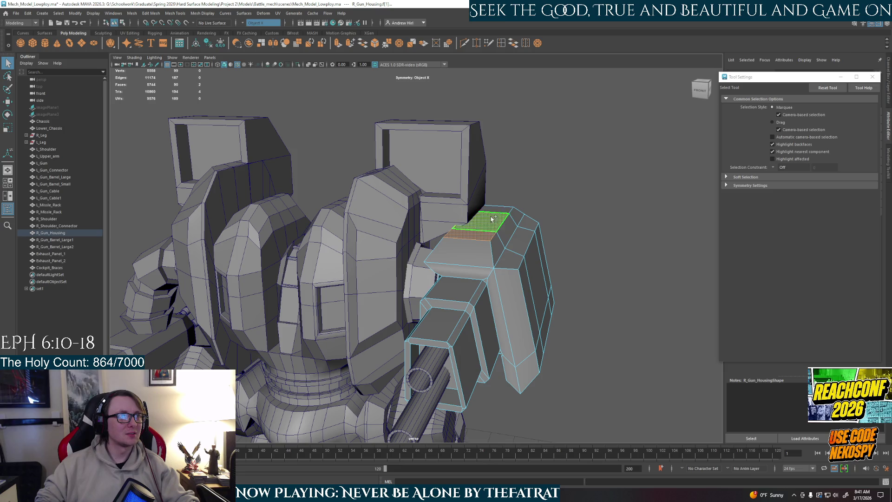
pyautogui.keyDown('alt'); pyautogui.moveTo(474, 237); pyautogui.dragTo(495, 190); pyautogui.keyUp('alt')
pyautogui.press('w')
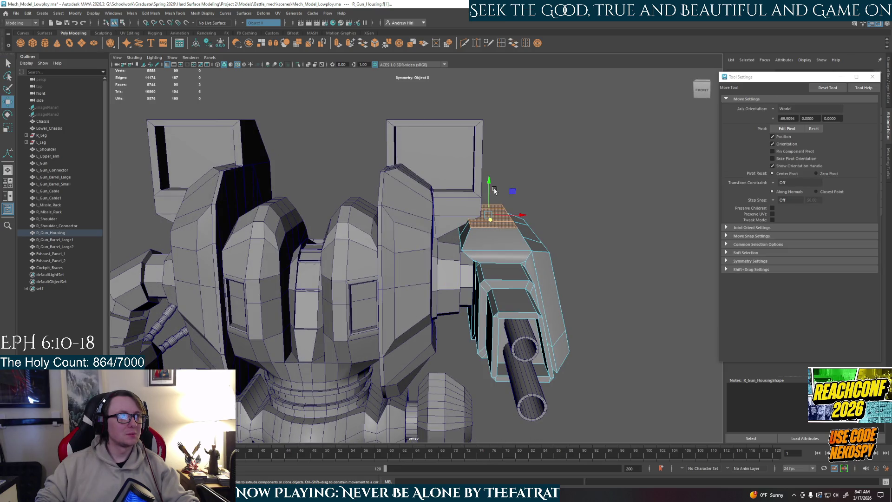
pyautogui.click(495, 193)
pyautogui.click(490, 225)
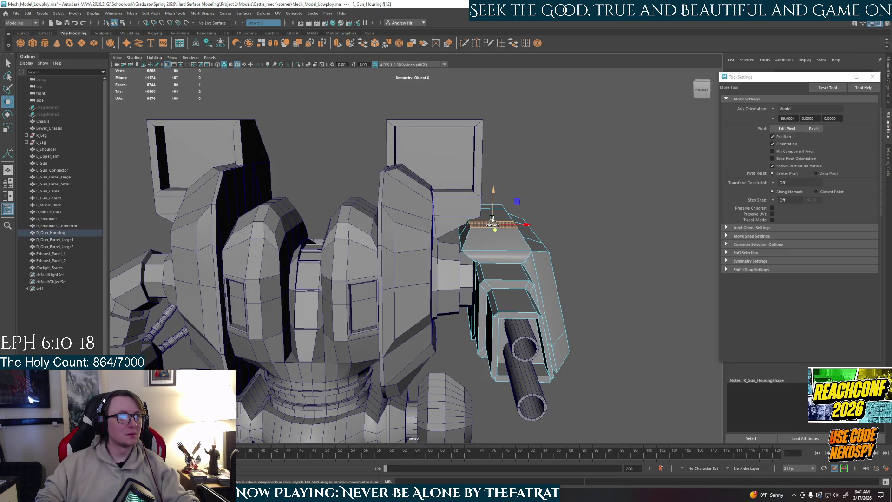
pyautogui.moveTo(490, 191); pyautogui.dragTo(490, 197)
# Return to Object Mode, orbit to the right side, and select the housing's centre side face.
pyautogui.scroll(5, 481, 223)
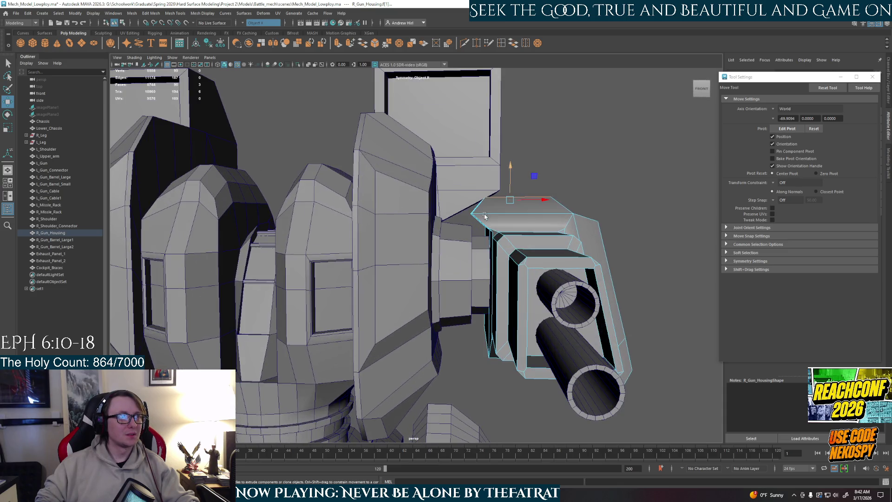
pyautogui.scroll(8, 481, 223)
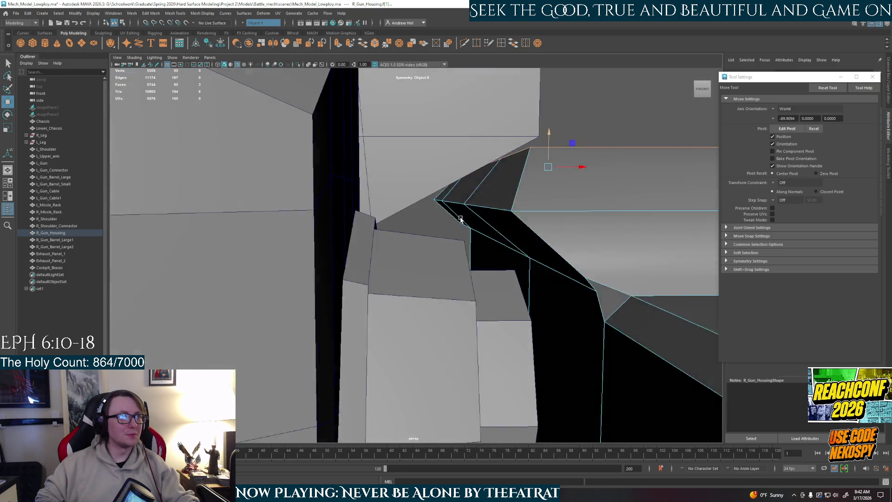
pyautogui.keyDown('alt'); pyautogui.moveTo(460, 221); pyautogui.dragTo(492, 214); pyautogui.keyUp('alt')
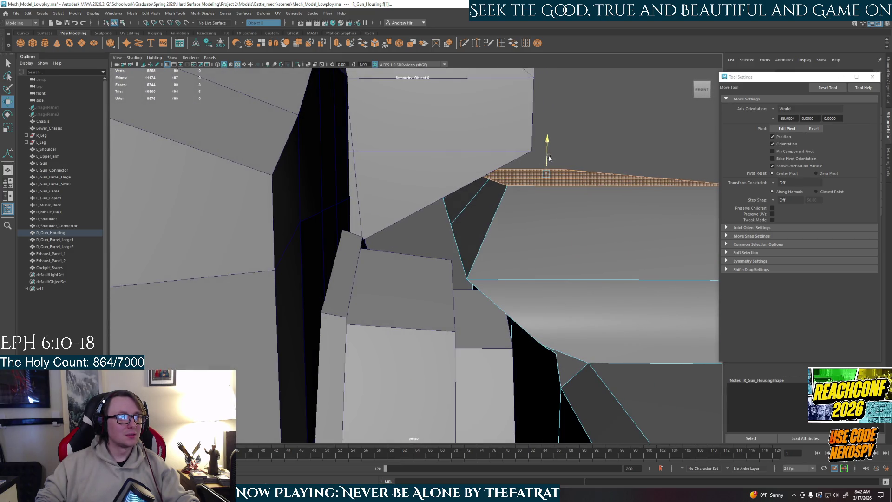
pyautogui.scroll(-10, 564, 247)
pyautogui.moveTo(494, 253); pyautogui.dragTo(556, 223, button='right')
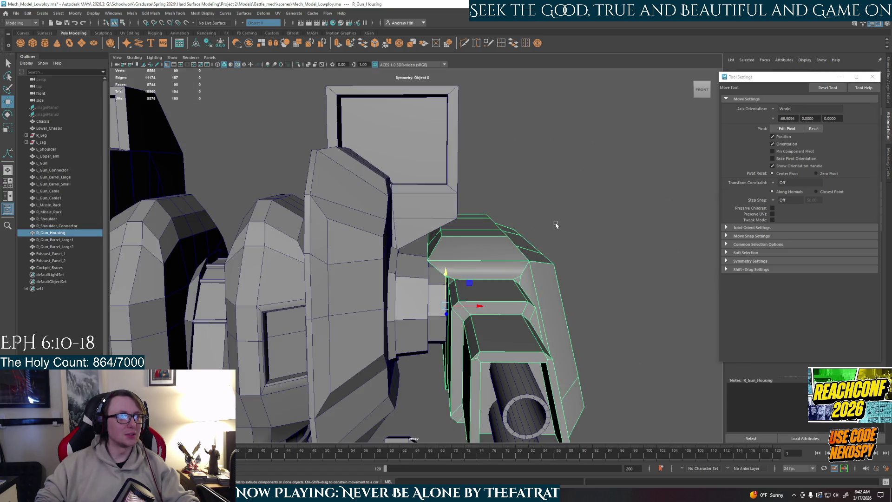
pyautogui.scroll(-3, 541, 289)
pyautogui.moveTo(541, 289)
pyautogui.keyDown('alt'); pyautogui.mouseDown()
pyautogui.moveTo(454, 285)
pyautogui.moveTo(456, 293)
pyautogui.moveTo(438, 228)
pyautogui.moveTo(462, 223)
pyautogui.mouseUp(); pyautogui.keyUp('alt')
pyautogui.moveTo(462, 230); pyautogui.dragTo(444, 214, button='right')
pyautogui.click(444, 214)
pyautogui.moveTo(444, 213)
pyautogui.keyDown('alt'); pyautogui.mouseDown()
pyautogui.moveTo(472, 245)
pyautogui.moveTo(523, 252)
pyautogui.moveTo(512, 213)
pyautogui.mouseUp(); pyautogui.keyUp('alt')
# Extrude the gun housing's large side face and scale it inward into an inset.
pyautogui.click(522, 251)
pyautogui.press('r')
pyautogui.hotkey('ctrl', 'e')
pyautogui.keyDown('alt'); pyautogui.moveTo(458, 221); pyautogui.dragTo(519, 233); pyautogui.keyUp('alt')
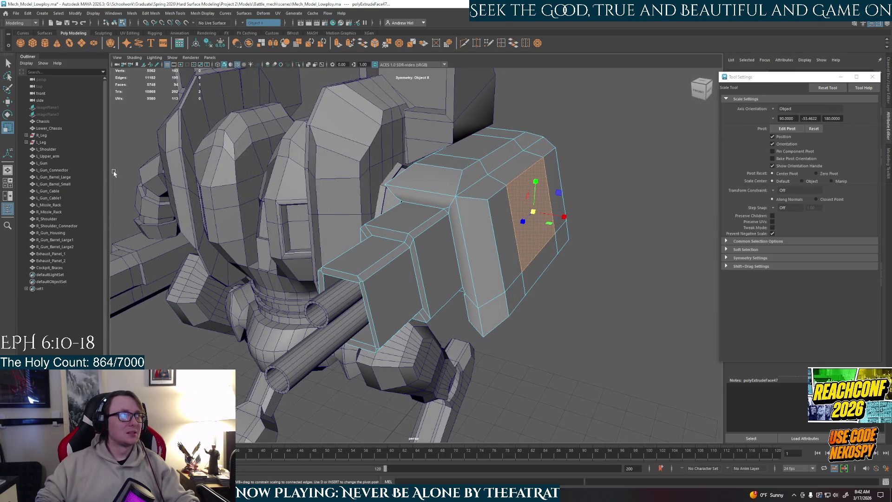
pyautogui.keyDown('alt'); pyautogui.moveTo(500, 175); pyautogui.dragTo(510, 214); pyautogui.keyUp('alt')
pyautogui.keyDown('alt'); pyautogui.moveTo(510, 214); pyautogui.dragTo(471, 252, button='middle'); pyautogui.keyUp('alt')
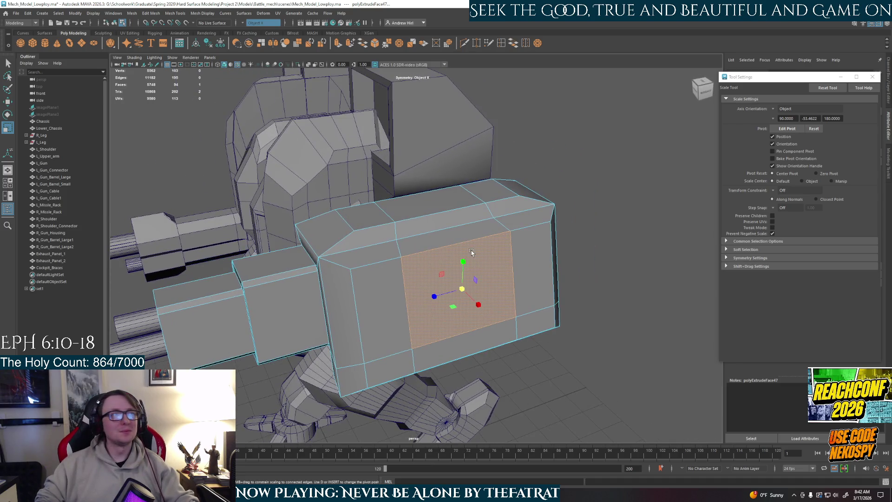
# Set Scale Axis Orientation to Component after briefly trying Object and World.
pyautogui.click(774, 109)
pyautogui.click(794, 127)
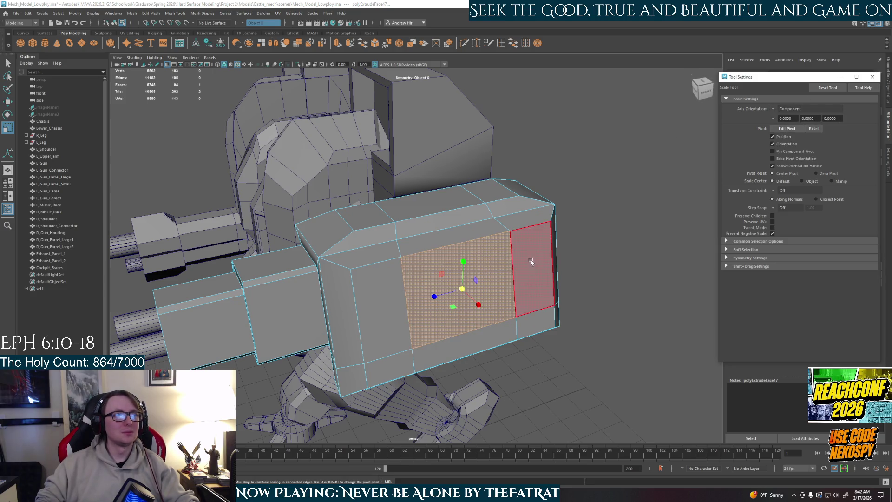
pyautogui.click(774, 109)
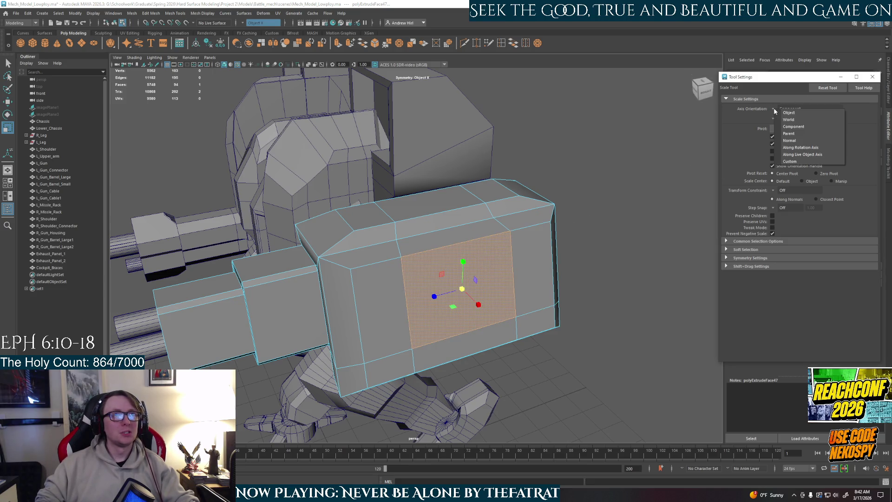
pyautogui.click(795, 126)
pyautogui.keyDown('alt'); pyautogui.moveTo(464, 335); pyautogui.dragTo(376, 338); pyautogui.keyUp('alt')
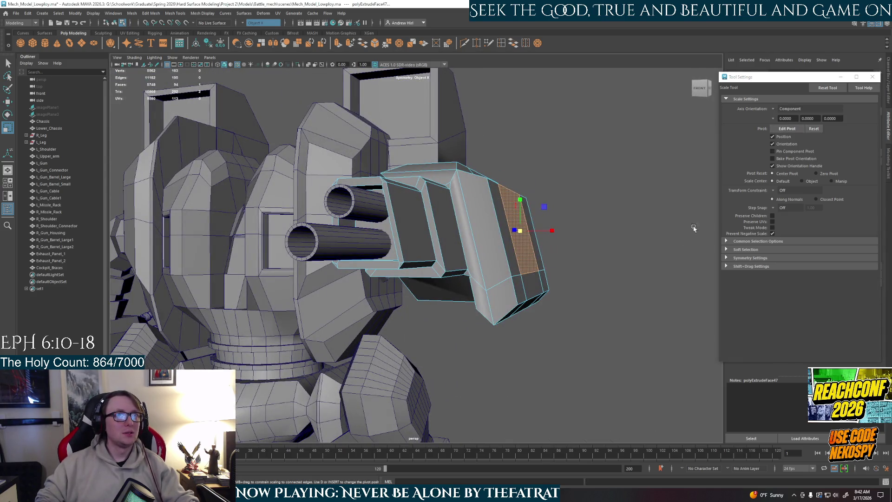
pyautogui.click(785, 108)
pyautogui.click(785, 114)
pyautogui.click(775, 109)
pyautogui.click(789, 121)
pyautogui.click(785, 108)
pyautogui.click(789, 134)
# Keep the Scale tool on the inset face and view the gun from the right side.
pyautogui.moveTo(634, 207)
pyautogui.keyDown('alt'); pyautogui.mouseDown()
pyautogui.moveTo(592, 233)
pyautogui.moveTo(465, 260)
pyautogui.moveTo(512, 254)
pyautogui.mouseUp(); pyautogui.keyUp('alt')
pyautogui.press('w')
pyautogui.press('r')
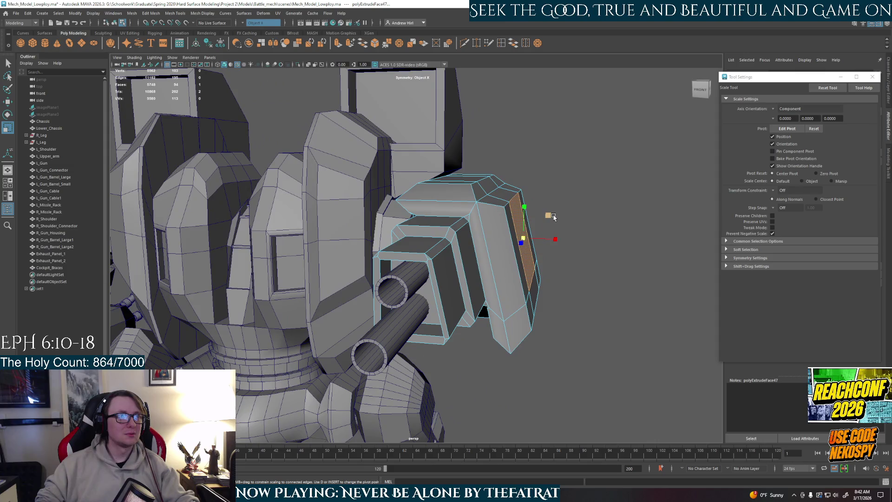
pyautogui.keyDown('alt'); pyautogui.moveTo(269, 137); pyautogui.dragTo(293, 129); pyautogui.keyUp('alt')
# Close the Home screen and save the mech scene with File > Save Scene.
pyautogui.click(6, 13)
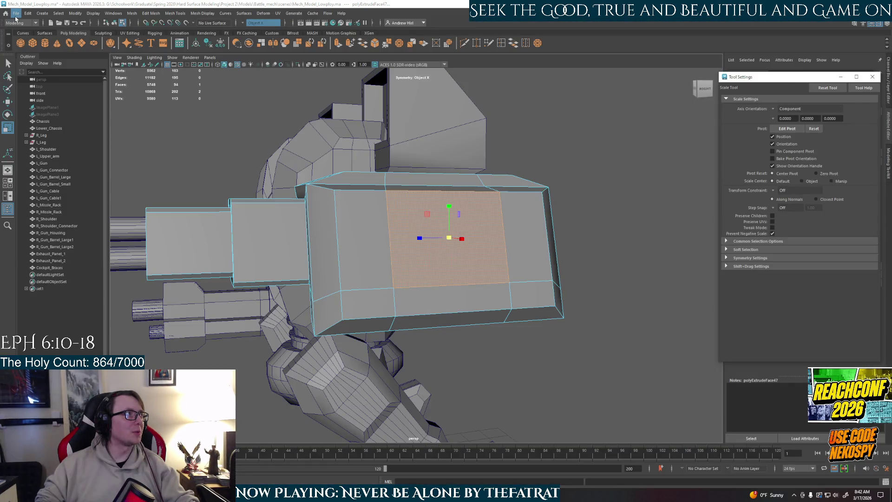
pyautogui.click(16, 13)
pyautogui.click(31, 42)
# Review the gun block from an angle and undo the last scale change.
pyautogui.moveTo(404, 253)
pyautogui.keyDown('alt'); pyautogui.mouseDown()
pyautogui.moveTo(416, 252)
pyautogui.moveTo(408, 256)
pyautogui.mouseUp(); pyautogui.keyUp('alt')
pyautogui.click(774, 108)
pyautogui.click(790, 128)
pyautogui.moveTo(492, 260)
pyautogui.keyDown('alt'); pyautogui.mouseDown()
pyautogui.moveTo(530, 247)
pyautogui.moveTo(463, 238)
pyautogui.mouseUp(); pyautogui.keyUp('alt')
pyautogui.hotkey('ctrl', 'z')
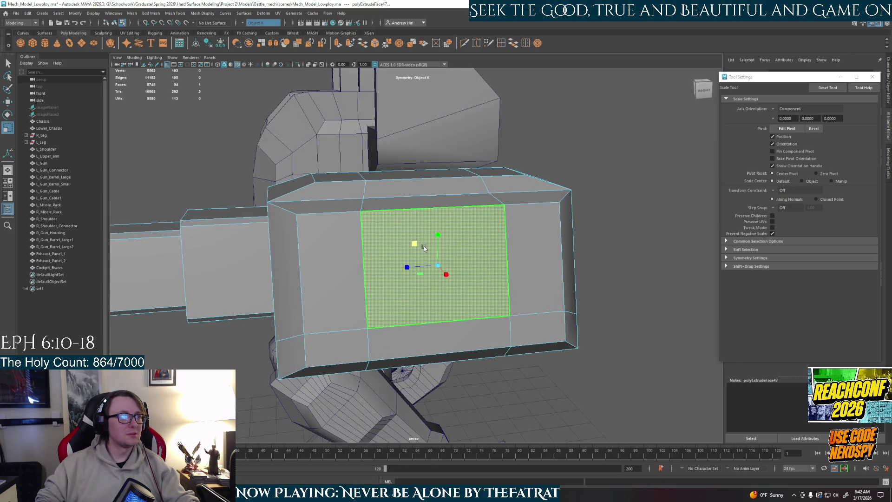
# Select the housing's large side face and toggle Scale Axis Orientation between Object and Component.
pyautogui.keyDown('alt'); pyautogui.moveTo(432, 246); pyautogui.dragTo(455, 237); pyautogui.keyUp('alt')
pyautogui.click(464, 269)
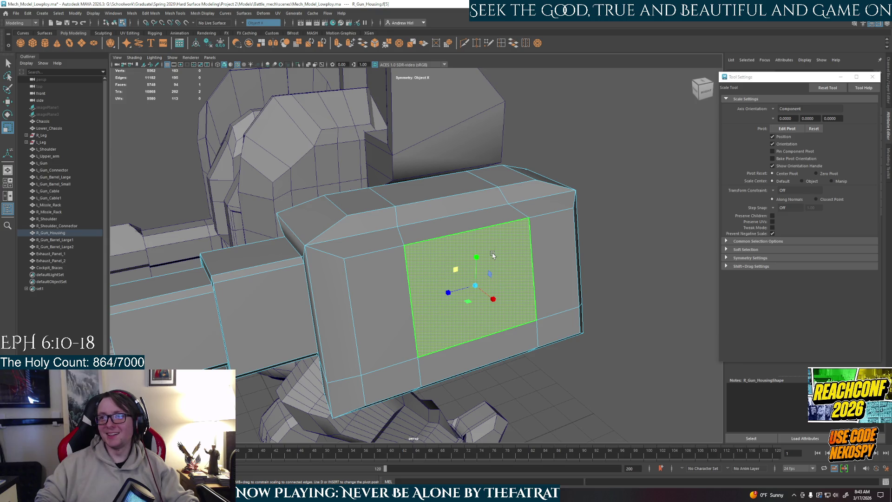
pyautogui.click(773, 109)
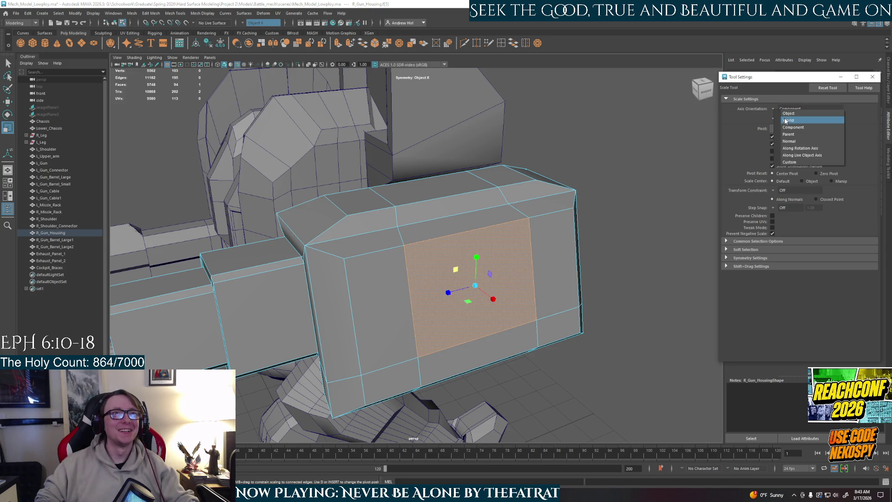
pyautogui.click(787, 114)
pyautogui.keyDown('alt'); pyautogui.moveTo(585, 258); pyautogui.dragTo(534, 260); pyautogui.keyUp('alt')
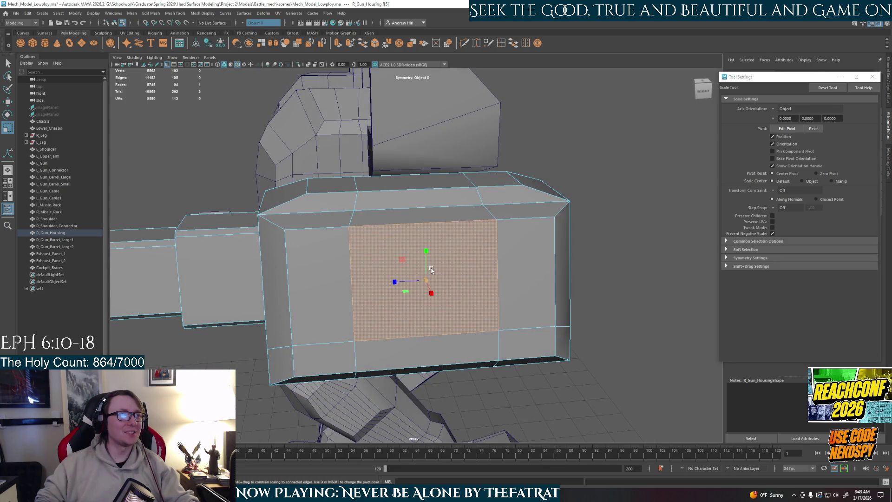
pyautogui.moveTo(404, 262)
pyautogui.keyDown('alt'); pyautogui.mouseDown()
pyautogui.moveTo(462, 259)
pyautogui.moveTo(409, 221)
pyautogui.mouseUp(); pyautogui.keyUp('alt')
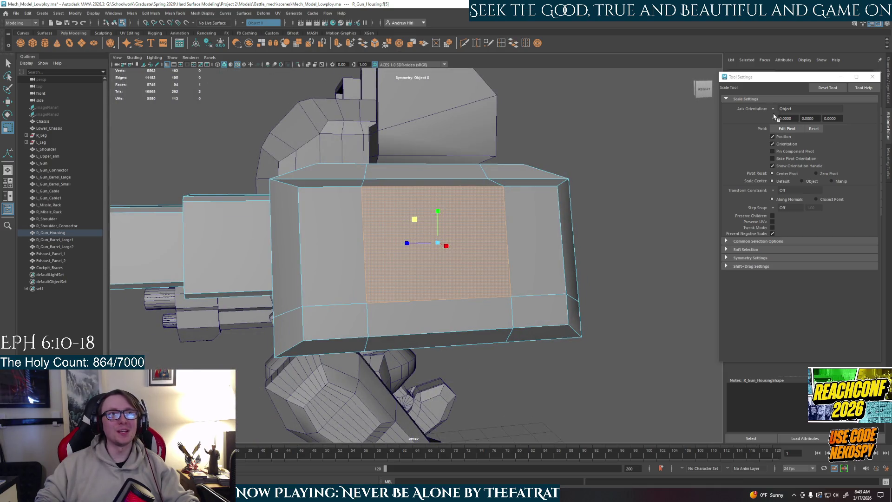
pyautogui.click(790, 109)
pyautogui.click(792, 127)
pyautogui.moveTo(441, 270)
pyautogui.keyDown('alt'); pyautogui.mouseDown()
pyautogui.moveTo(501, 288)
pyautogui.moveTo(486, 286)
pyautogui.mouseUp(); pyautogui.keyUp('alt')
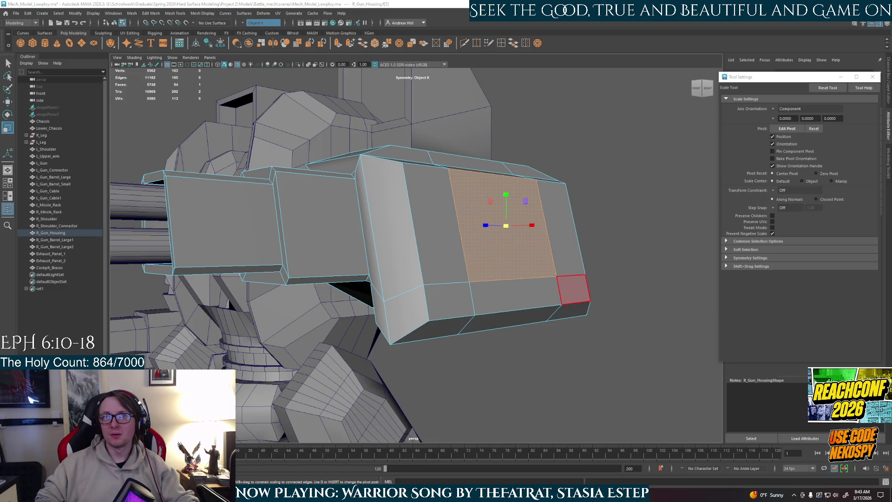
pyautogui.keyDown('alt'); pyautogui.moveTo(521, 301); pyautogui.dragTo(548, 309); pyautogui.keyUp('alt')
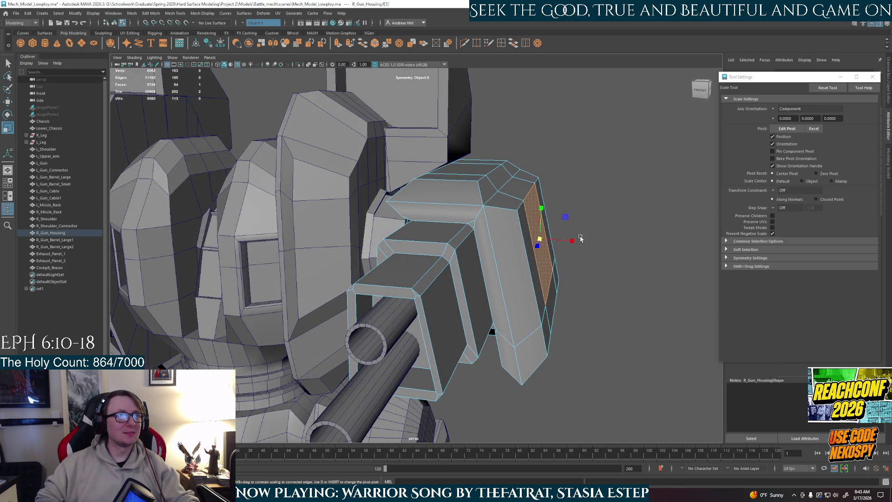
pyautogui.keyDown('alt'); pyautogui.moveTo(599, 281); pyautogui.dragTo(596, 279); pyautogui.keyUp('alt')
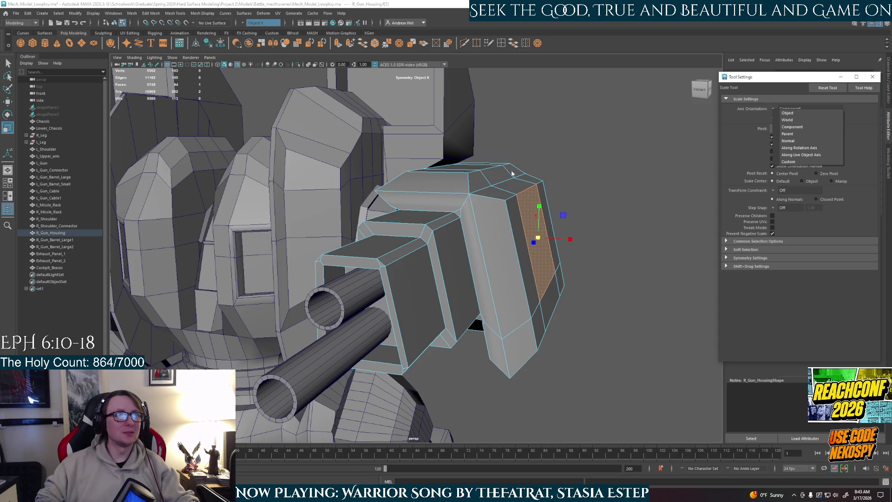
# Settle on the angled side face of the housing and switch to the four-panel layout.
pyautogui.click(514, 191)
pyautogui.click(421, 188)
pyautogui.moveTo(489, 220)
pyautogui.keyDown('alt'); pyautogui.mouseDown()
pyautogui.moveTo(527, 275)
pyautogui.moveTo(552, 259)
pyautogui.mouseUp(); pyautogui.keyUp('alt')
pyautogui.click(527, 275)
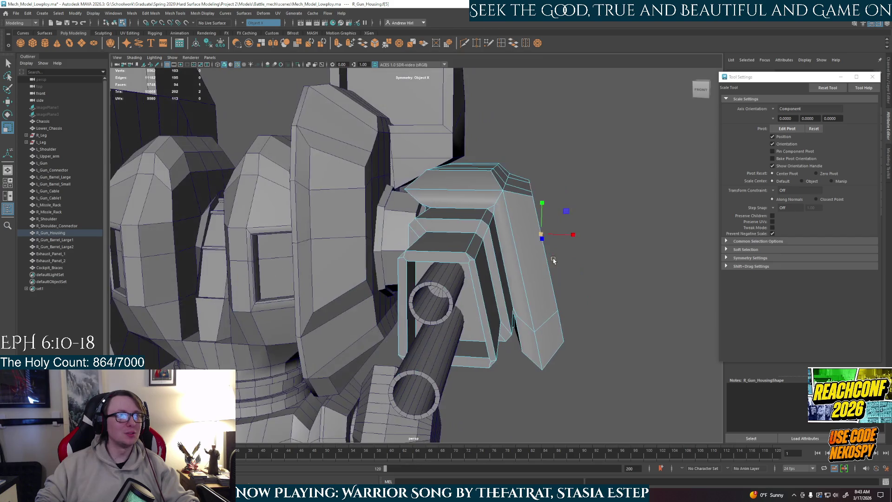
pyautogui.keyDown('alt'); pyautogui.moveTo(676, 208); pyautogui.dragTo(662, 205); pyautogui.keyUp('alt')
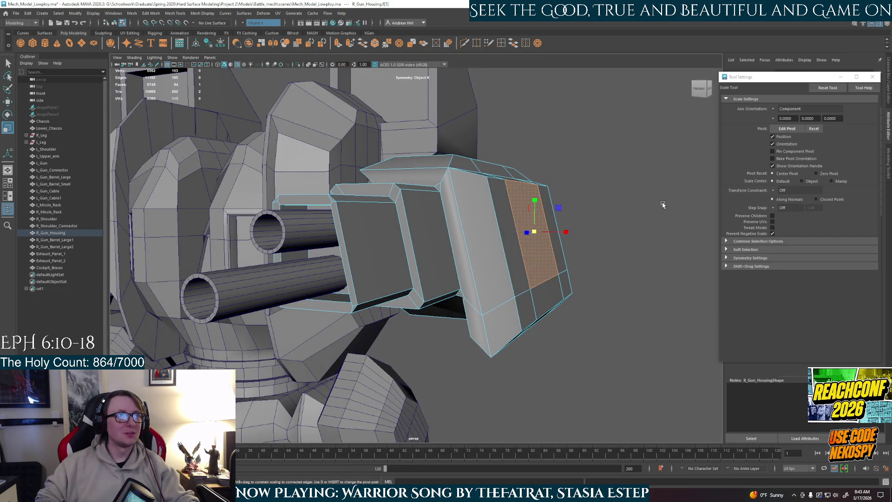
pyautogui.press('space')
pyautogui.press('space')
pyautogui.scroll(-10, 343, 197)
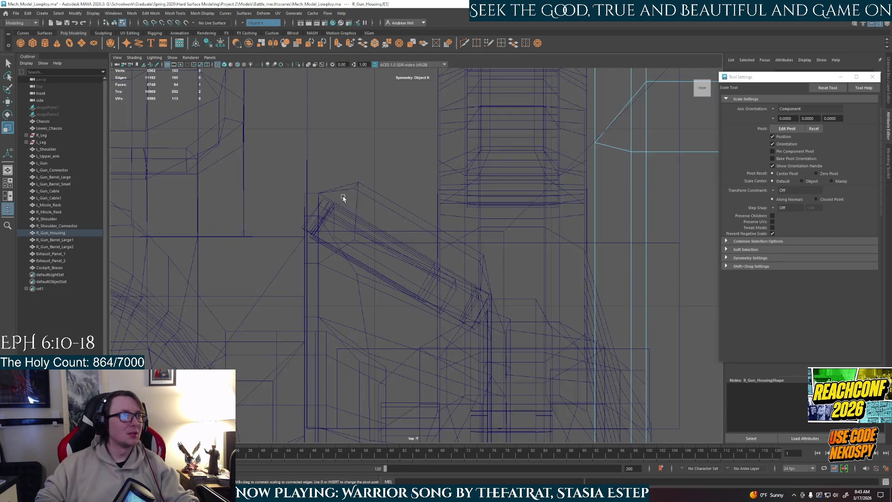
pyautogui.keyDown('alt'); pyautogui.moveTo(496, 213); pyautogui.dragTo(339, 240, button='middle'); pyautogui.keyUp('alt')
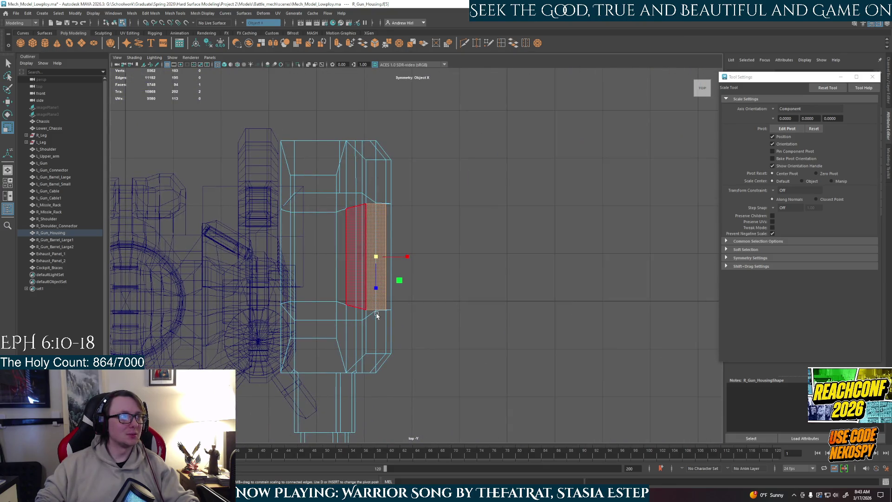
pyautogui.press('space')
pyautogui.press('space')
pyautogui.scroll(-10, 361, 327)
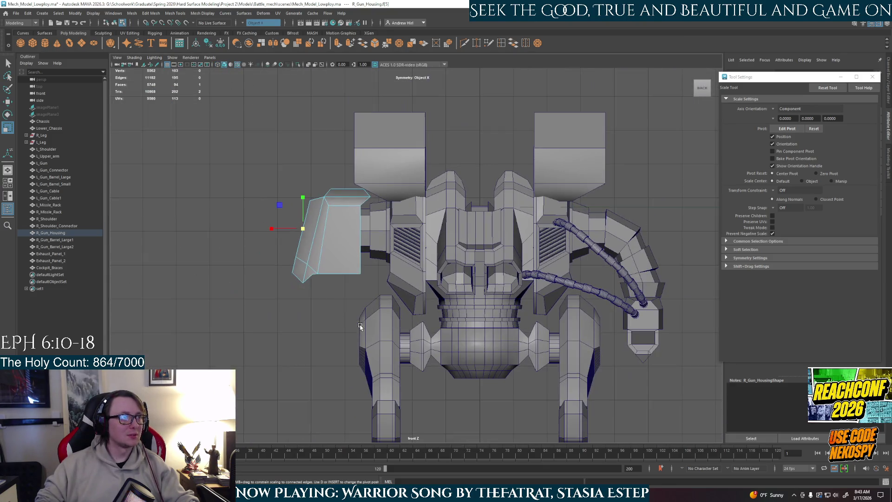
pyautogui.scroll(10, 319, 271)
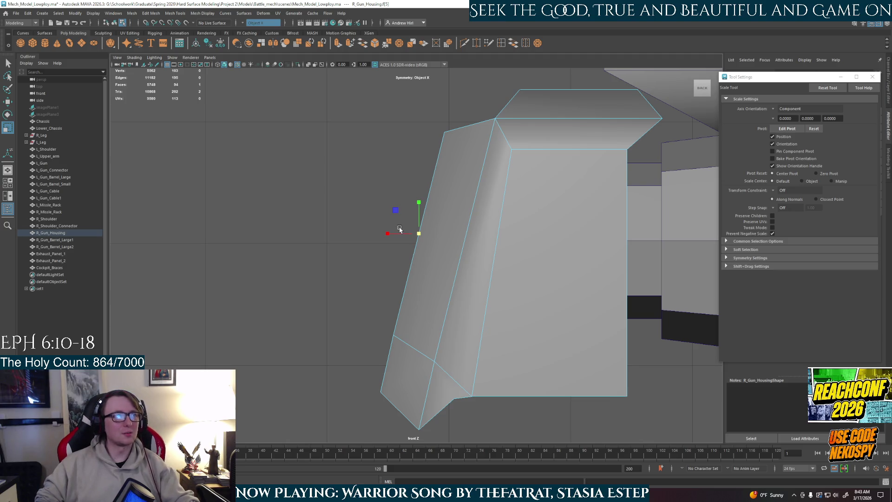
# Align the scale pivot to the angled side face with Edit Pivot and frame the face.
pyautogui.press('e')
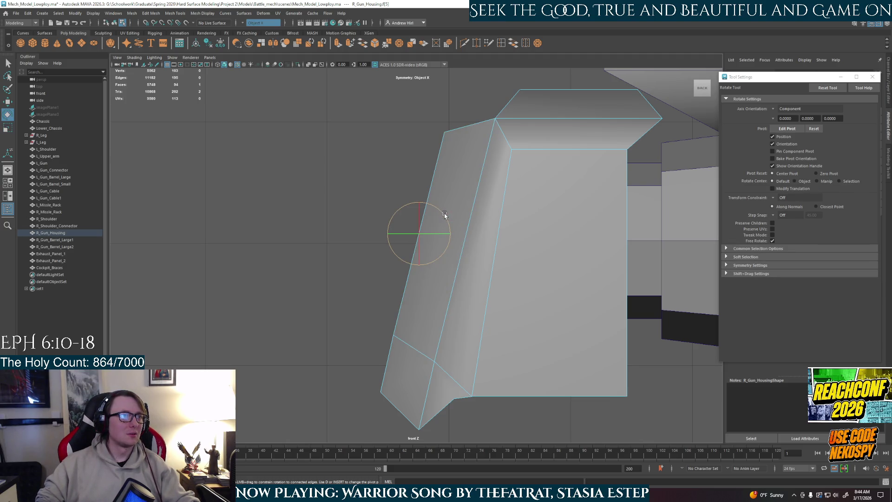
pyautogui.press('r')
pyautogui.press('d')
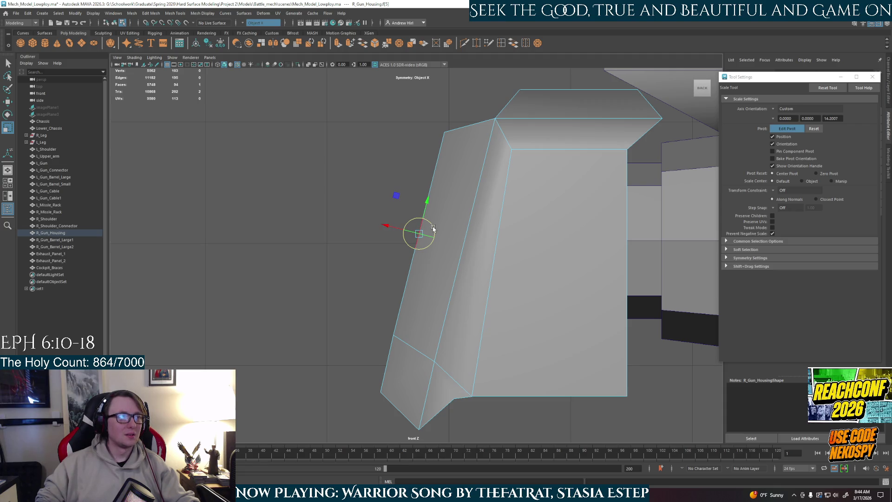
pyautogui.press('space')
pyautogui.press('space')
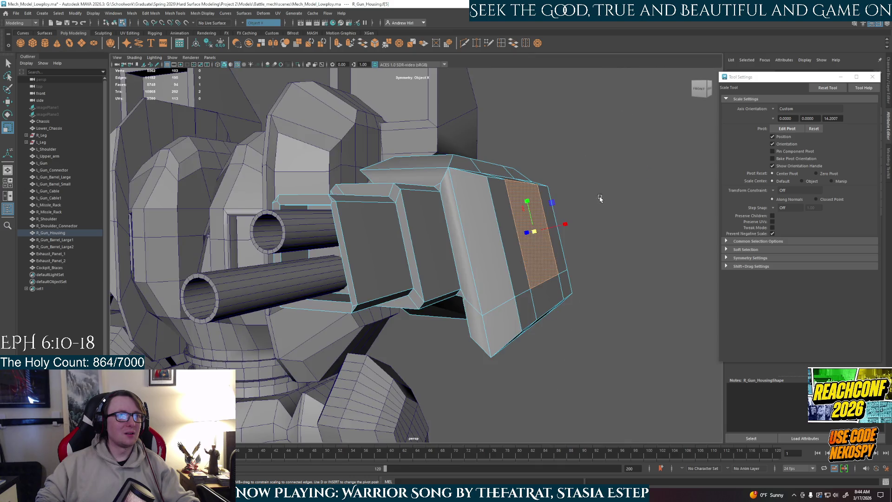
pyautogui.press('f')
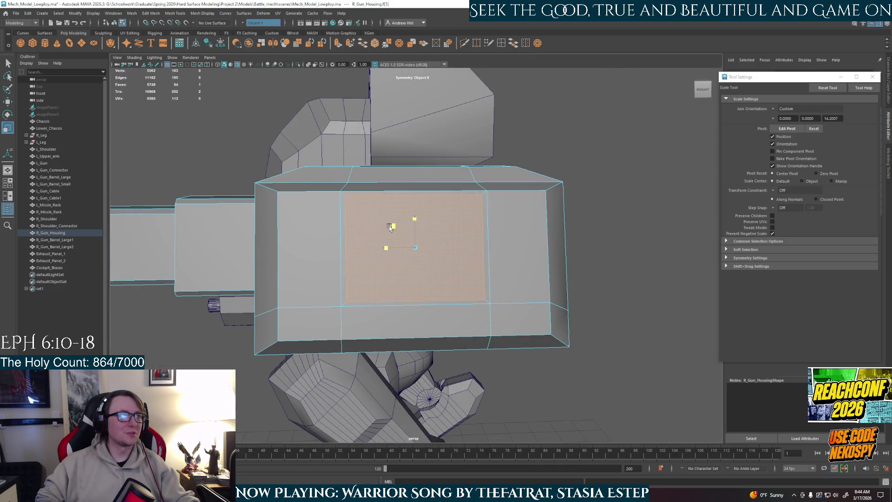
# Squash the face into a thin horizontal strip, lower it, and extrude it.
pyautogui.moveTo(389, 226)
pyautogui.keyDown('alt'); pyautogui.mouseDown()
pyautogui.moveTo(353, 223)
pyautogui.moveTo(486, 263)
pyautogui.mouseUp(); pyautogui.keyUp('alt')
pyautogui.moveTo(437, 233)
pyautogui.mouseDown()
pyautogui.moveTo(439, 268)
pyautogui.moveTo(469, 290)
pyautogui.moveTo(483, 288)
pyautogui.moveTo(464, 291)
pyautogui.mouseUp()
pyautogui.press('w')
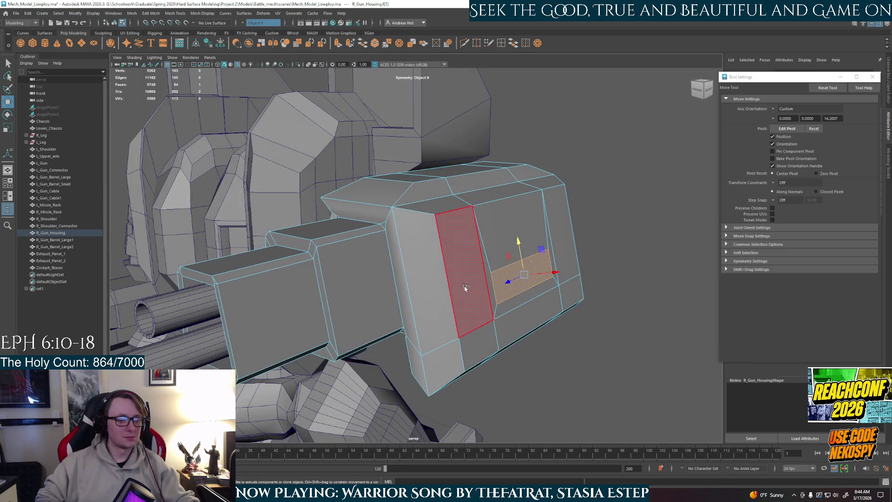
pyautogui.hotkey('ctrl', 'e')
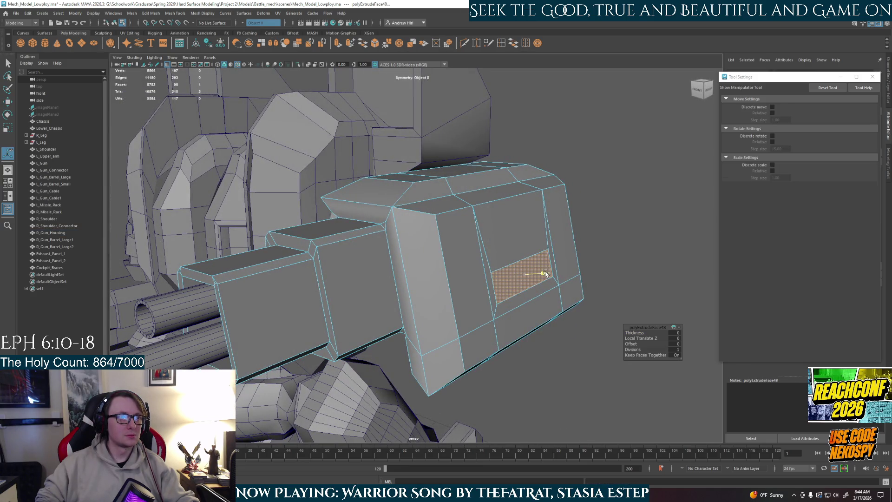
# Push the extruded strip into the housing side, return to object mode, and inspect the slot.
pyautogui.click(651, 213)
pyautogui.moveTo(652, 213)
pyautogui.keyDown('alt'); pyautogui.mouseDown()
pyautogui.moveTo(545, 261)
pyautogui.moveTo(480, 259)
pyautogui.moveTo(447, 285)
pyautogui.moveTo(483, 257)
pyautogui.mouseUp(); pyautogui.keyUp('alt')
pyautogui.scroll(5, 482, 261)
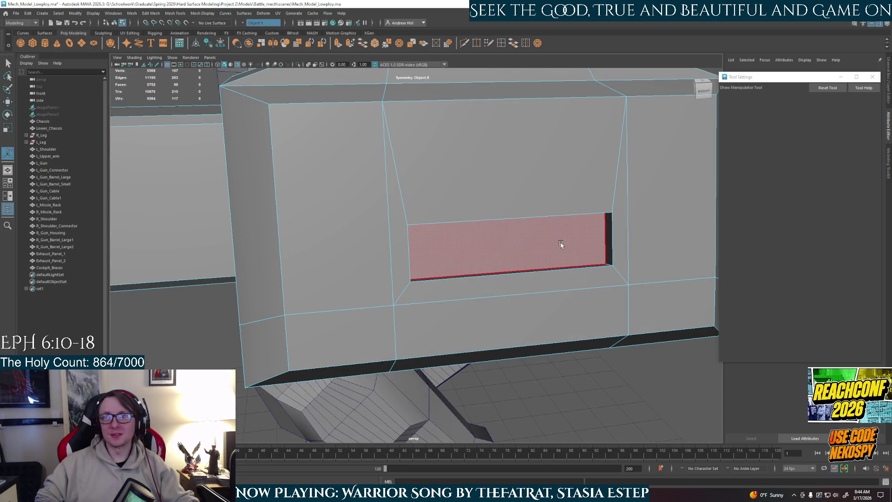
pyautogui.scroll(-5, 561, 245)
pyautogui.moveTo(515, 245); pyautogui.dragTo(579, 238, button='right')
pyautogui.moveTo(580, 239)
pyautogui.keyDown('alt'); pyautogui.mouseDown()
pyautogui.moveTo(563, 264)
pyautogui.moveTo(599, 319)
pyautogui.mouseUp(); pyautogui.keyUp('alt')
pyautogui.moveTo(535, 300)
pyautogui.keyDown('alt'); pyautogui.mouseDown()
pyautogui.moveTo(577, 295)
pyautogui.moveTo(443, 317)
pyautogui.mouseUp(); pyautogui.keyUp('alt')
pyautogui.keyDown('alt'); pyautogui.moveTo(439, 247); pyautogui.dragTo(486, 255); pyautogui.keyUp('alt')
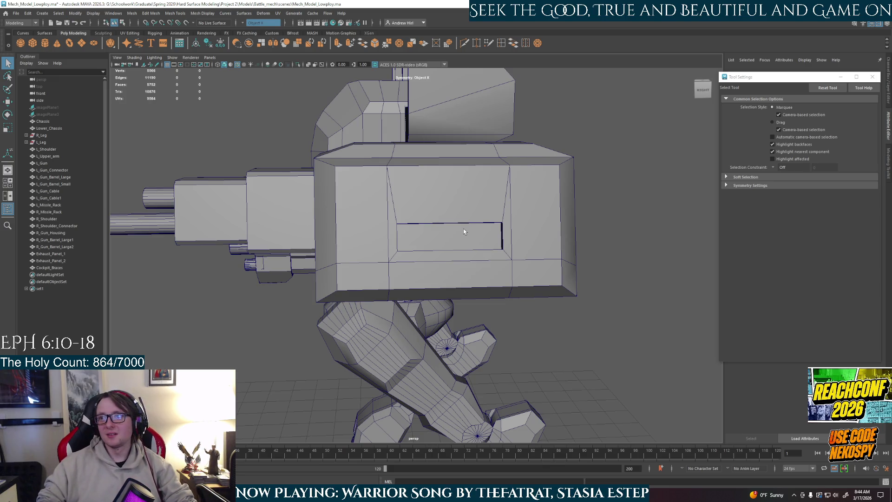
# Create a polygon cube, pCube1, and raise it up to the housing slot.
pyautogui.scroll(5, 476, 221)
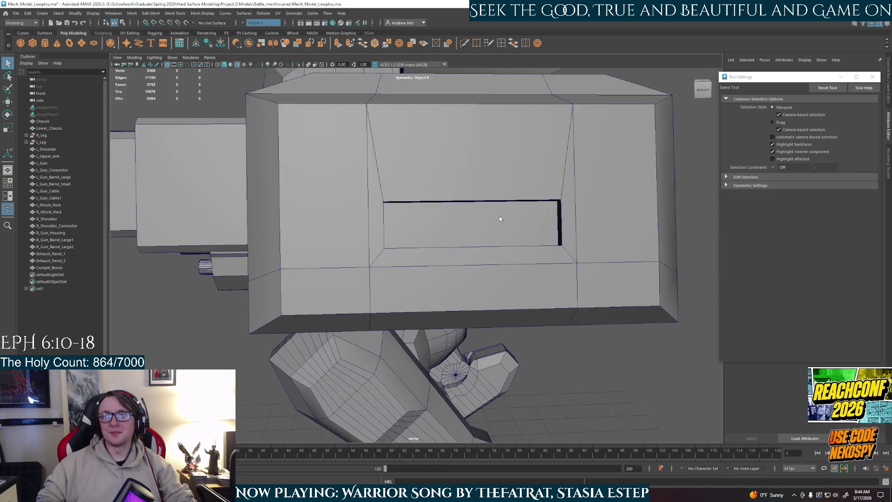
pyautogui.click(32, 45)
pyautogui.press('a')
pyautogui.press('w')
pyautogui.moveTo(397, 420)
pyautogui.mouseDown()
pyautogui.moveTo(407, 200)
pyautogui.moveTo(409, 251)
pyautogui.moveTo(399, 249)
pyautogui.moveTo(414, 246)
pyautogui.mouseUp()
# Check pCube1 in Isolate Select, then restore the full mech and view the gun arm.
pyautogui.scroll(5, 414, 246)
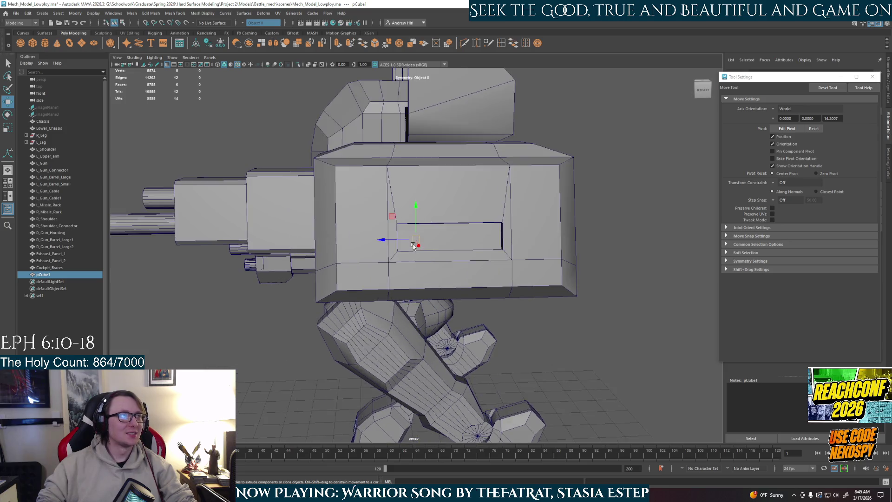
pyautogui.hotkey('ctrl', '1')
pyautogui.press('f')
pyautogui.scroll(-2, 423, 286)
pyautogui.scroll(-3, 423, 286)
pyautogui.hotkey('ctrl', '1')
pyautogui.scroll(-4, 421, 275)
pyautogui.keyDown('alt'); pyautogui.moveTo(410, 283); pyautogui.dragTo(436, 260); pyautogui.keyUp('alt')
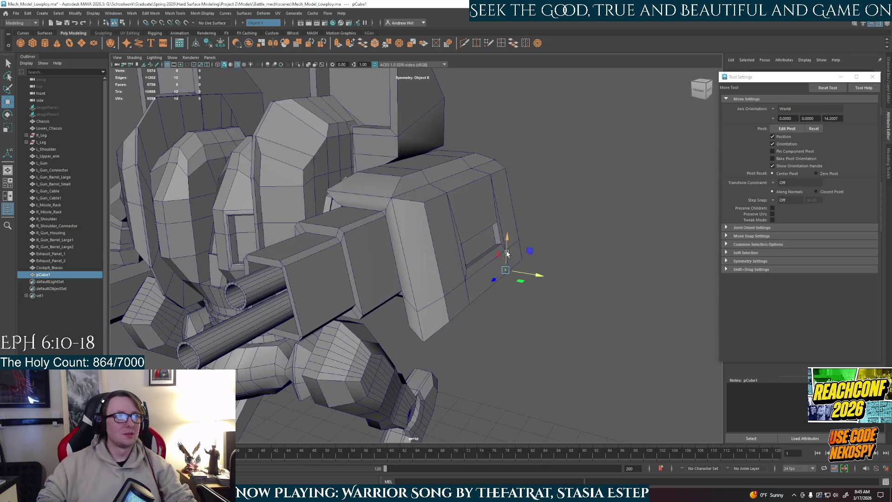
pyautogui.keyDown('alt'); pyautogui.moveTo(511, 251); pyautogui.dragTo(514, 256); pyautogui.keyUp('alt')
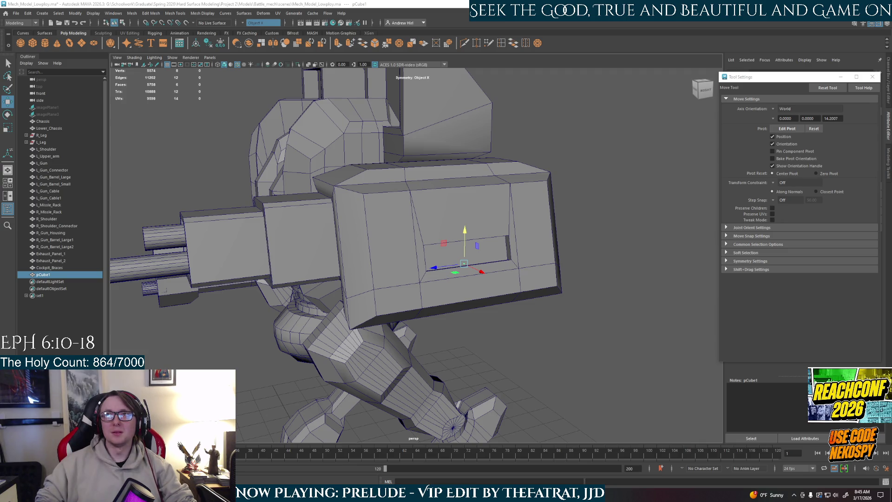
pyautogui.hotkey('alt', 'Tab')
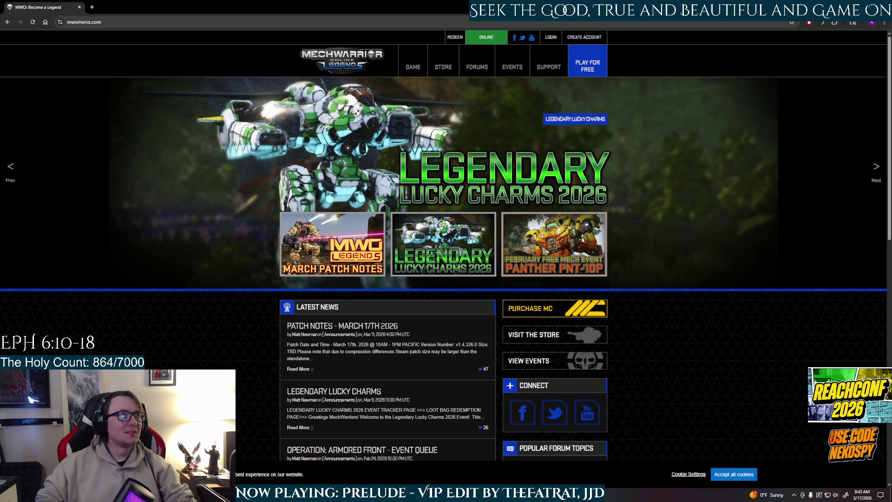
# Reach the MechWarrior Online store page by way of the game overview page.
pyautogui.scroll(-10, 431, 197)
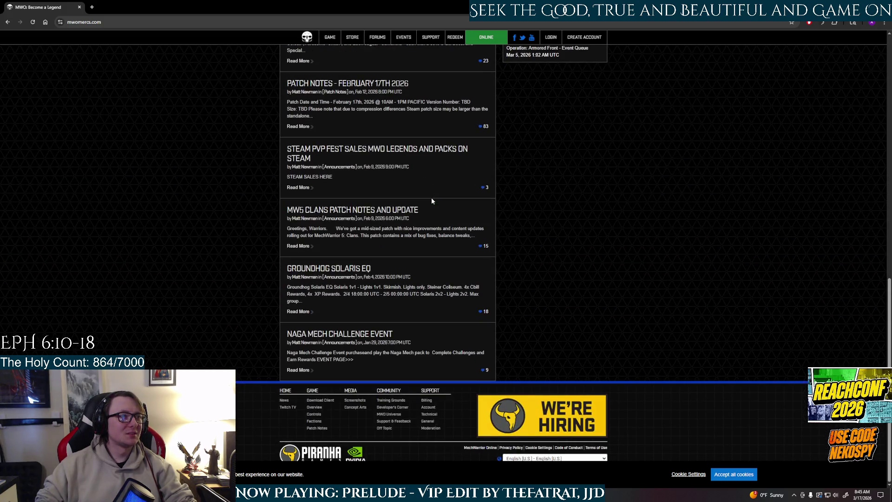
pyautogui.scroll(6, 431, 197)
pyautogui.scroll(5, 431, 200)
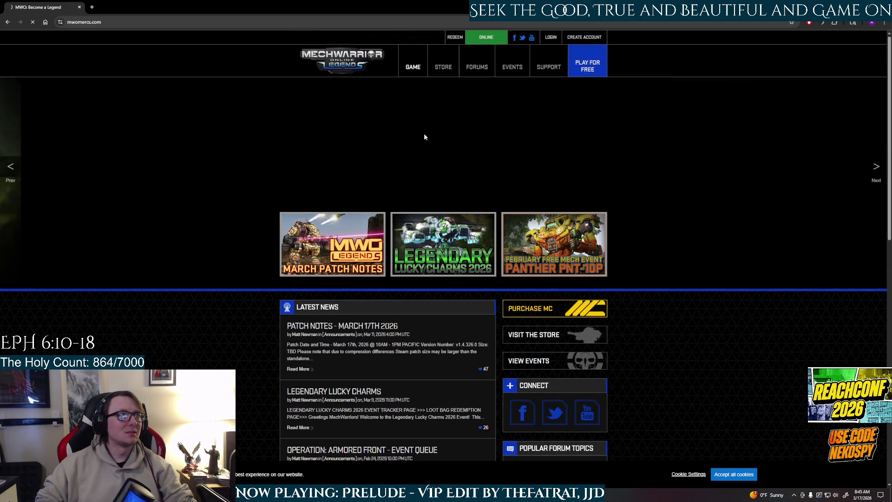
pyautogui.click(424, 149)
pyautogui.scroll(-5, 424, 152)
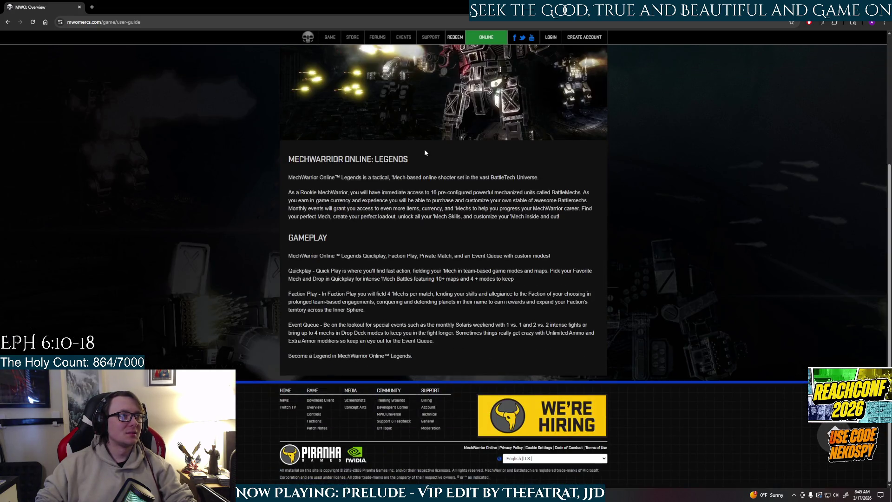
pyautogui.scroll(5, 425, 152)
pyautogui.click(440, 75)
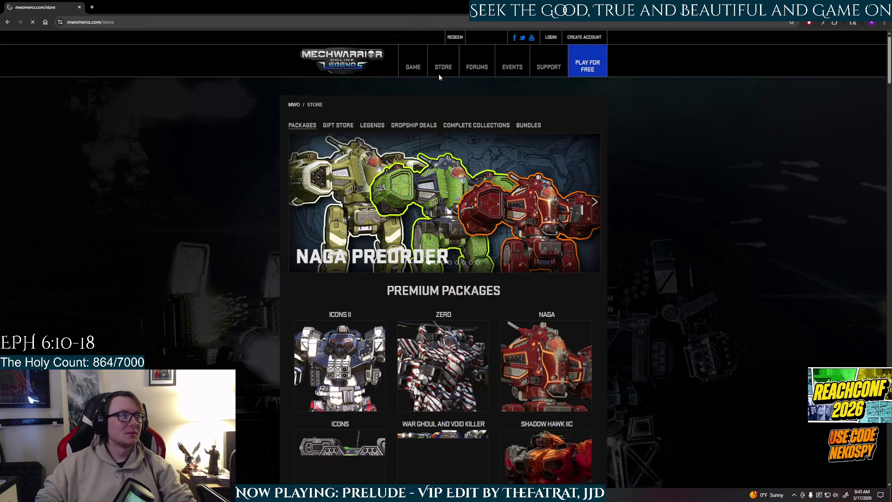
# Browse the store's mech grid, look at the Bane package, then open Bullshark.
pyautogui.scroll(-3, 449, 157)
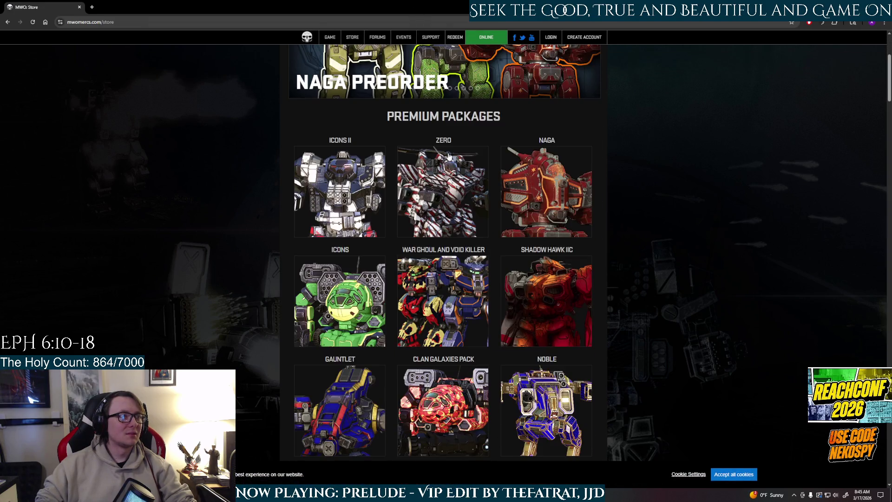
pyautogui.scroll(-4, 748, 316)
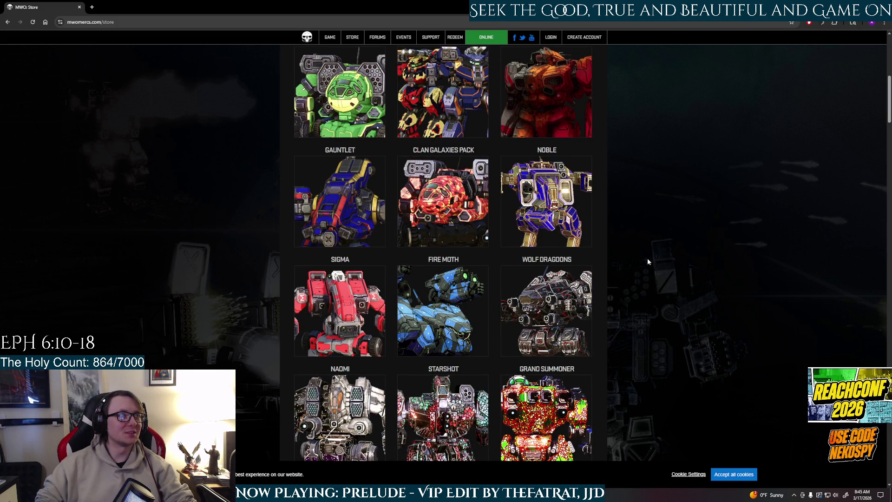
pyautogui.scroll(-3, 632, 253)
pyautogui.scroll(-3, 632, 255)
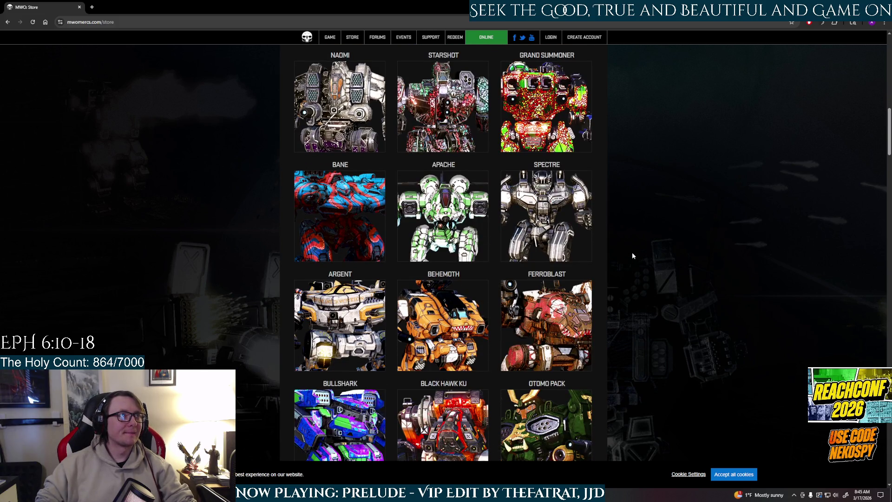
pyautogui.scroll(-2, 632, 255)
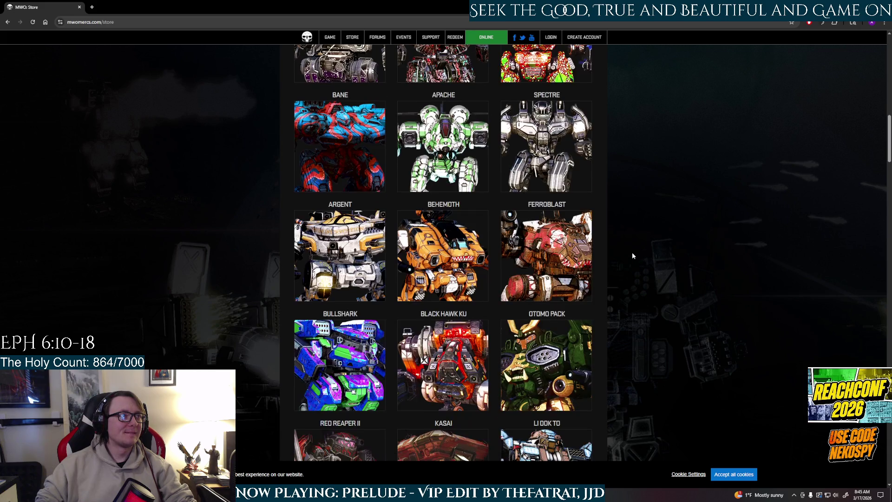
pyautogui.scroll(-1, 632, 256)
pyautogui.click(350, 139)
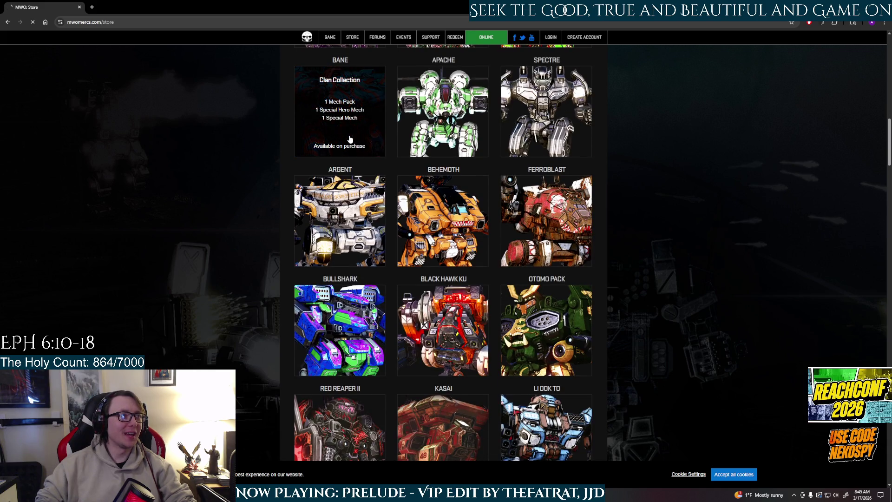
pyautogui.scroll(-5, 381, 183)
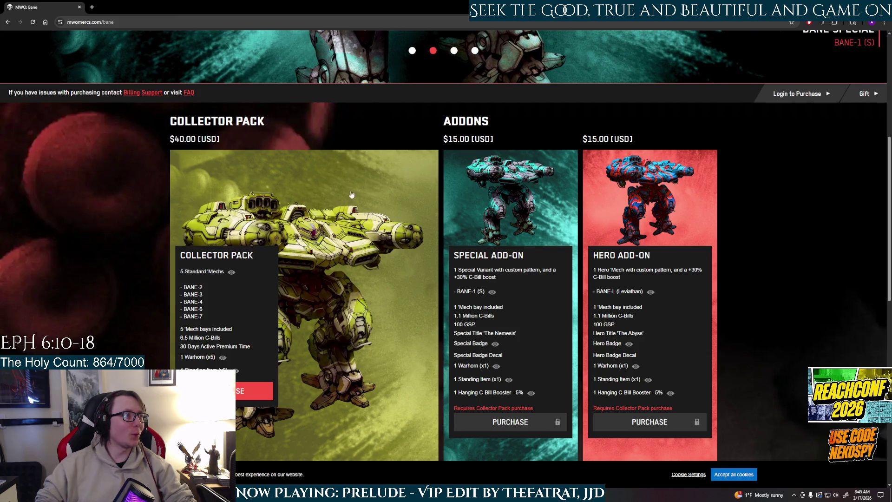
pyautogui.click(7, 22)
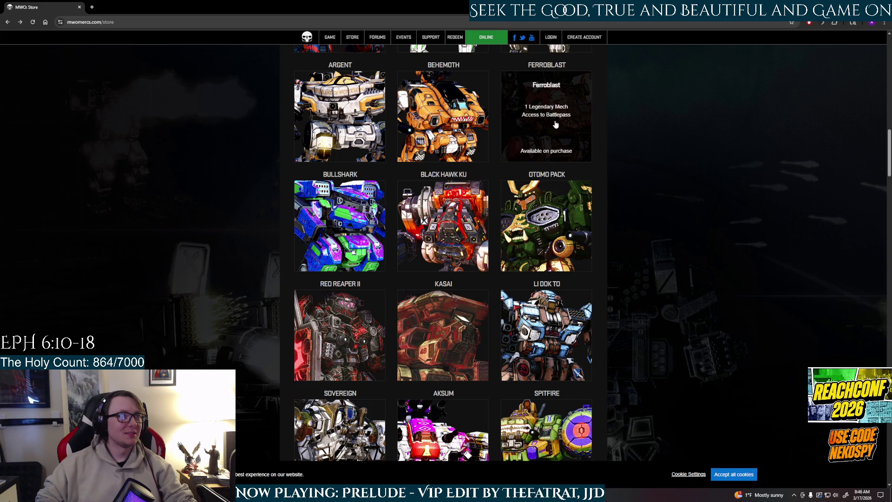
pyautogui.click(357, 234)
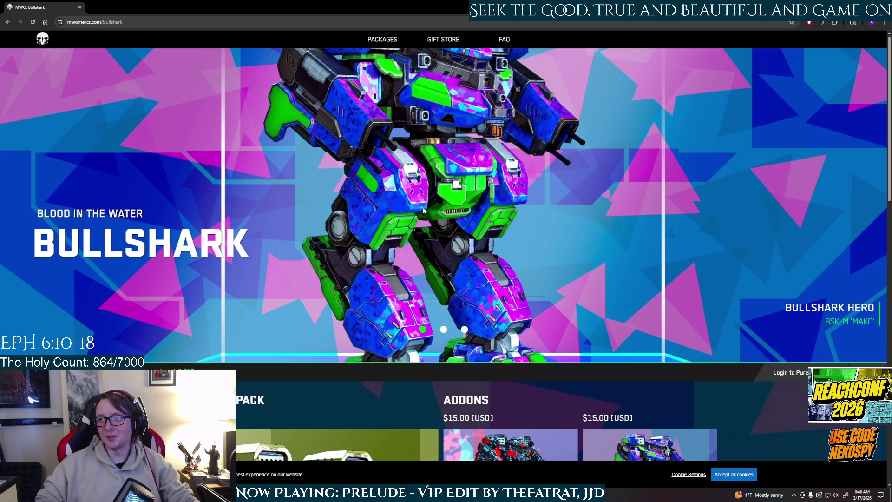
pyautogui.scroll(-15, 423, 210)
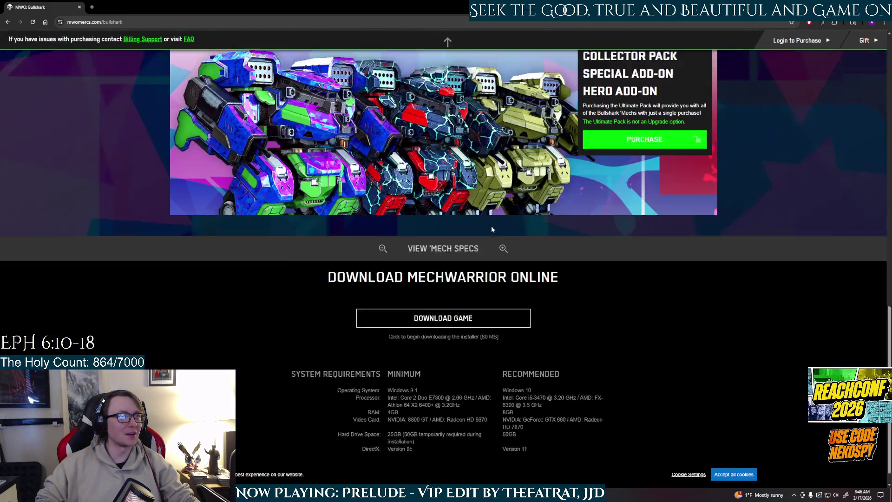
pyautogui.scroll(10, 491, 228)
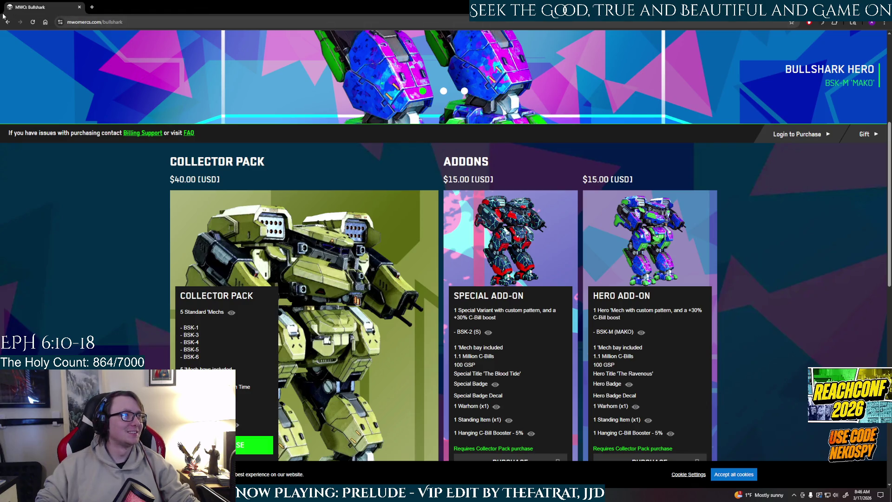
pyautogui.scroll(-2, 356, 258)
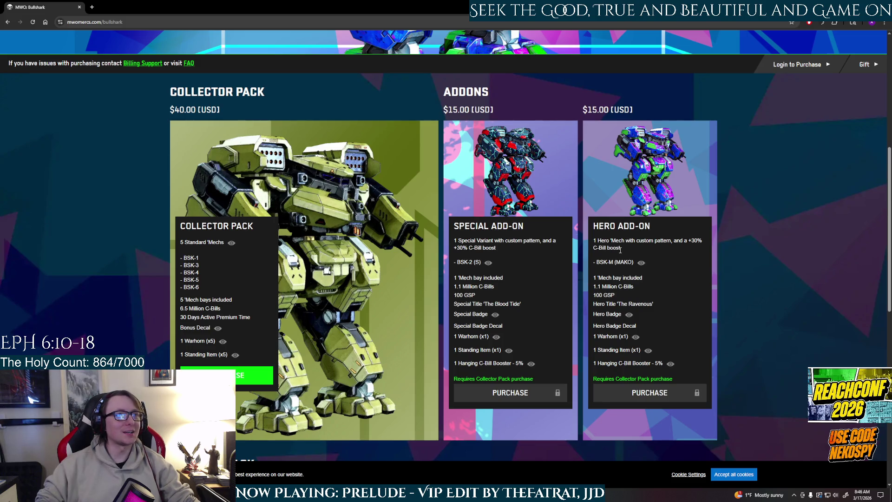
pyautogui.scroll(-5, 619, 250)
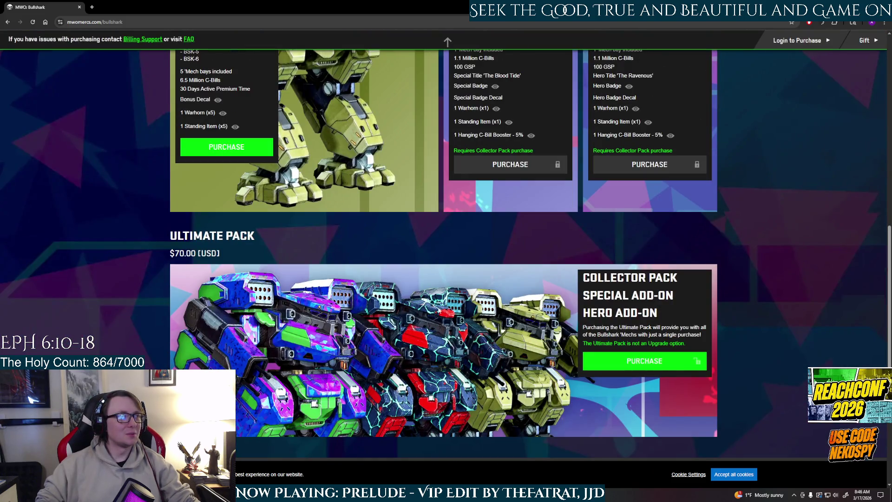
pyautogui.scroll(6, 357, 340)
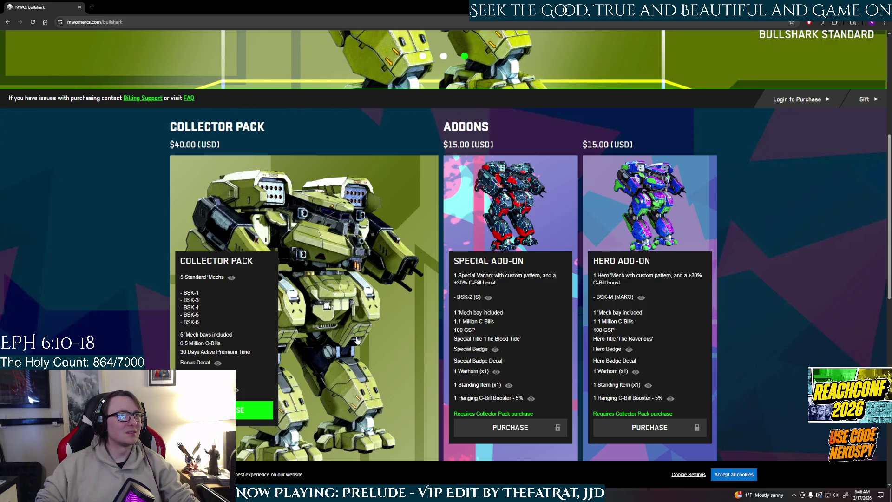
pyautogui.scroll(6, 357, 340)
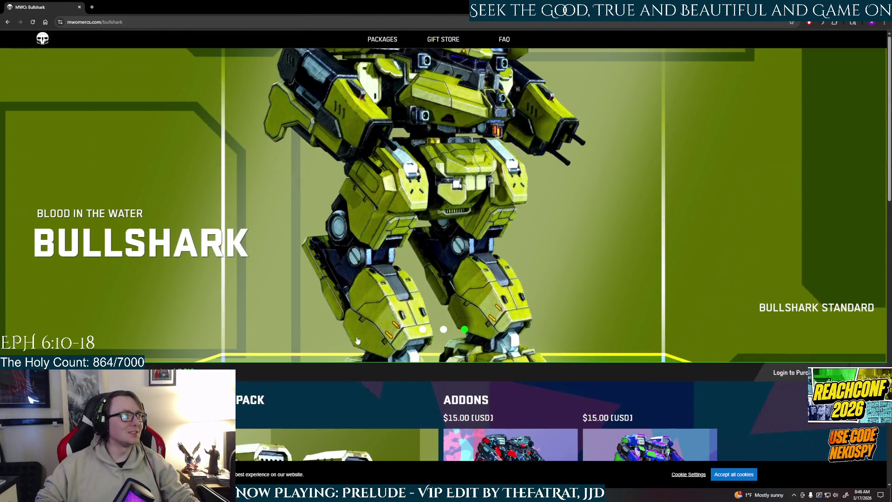
pyautogui.scroll(-6, 357, 341)
pyautogui.scroll(4, 357, 341)
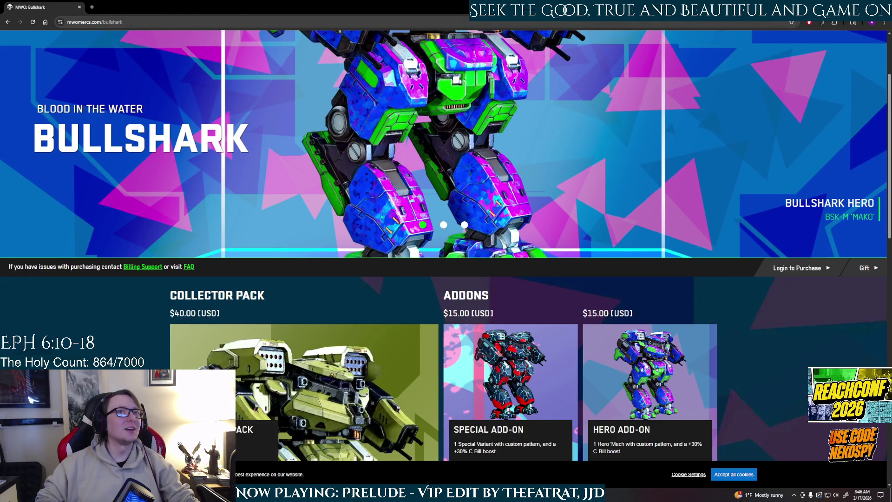
pyautogui.hotkey('alt', 'Tab')
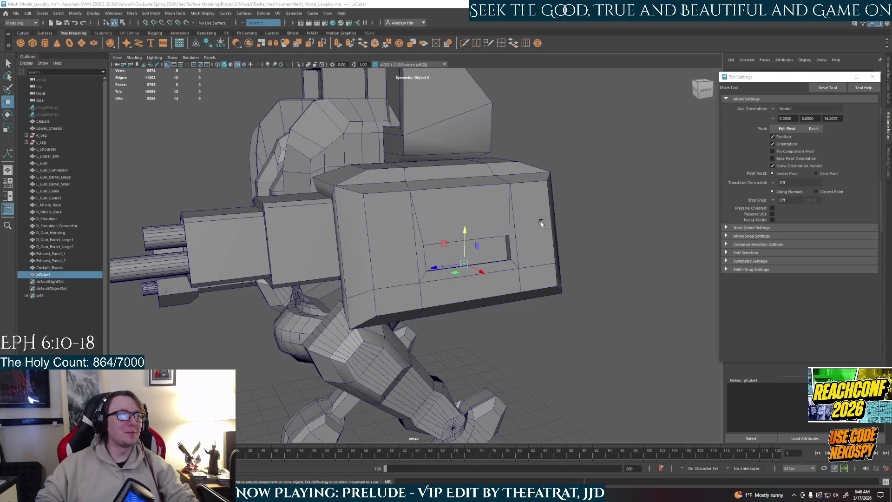
# Slide pCube1 along one axis within the slot, checking it in isolation.
pyautogui.scroll(3, 481, 259)
pyautogui.keyDown('alt'); pyautogui.moveTo(481, 259); pyautogui.dragTo(522, 279); pyautogui.keyUp('alt')
pyautogui.press('e')
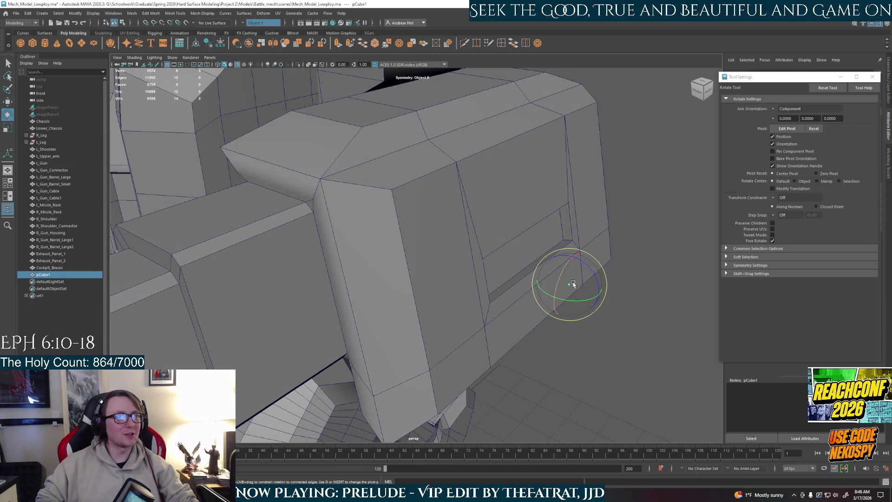
pyautogui.press('w')
pyautogui.moveTo(592, 290); pyautogui.dragTo(538, 272)
pyautogui.hotkey('ctrl', '1')
pyautogui.press('f')
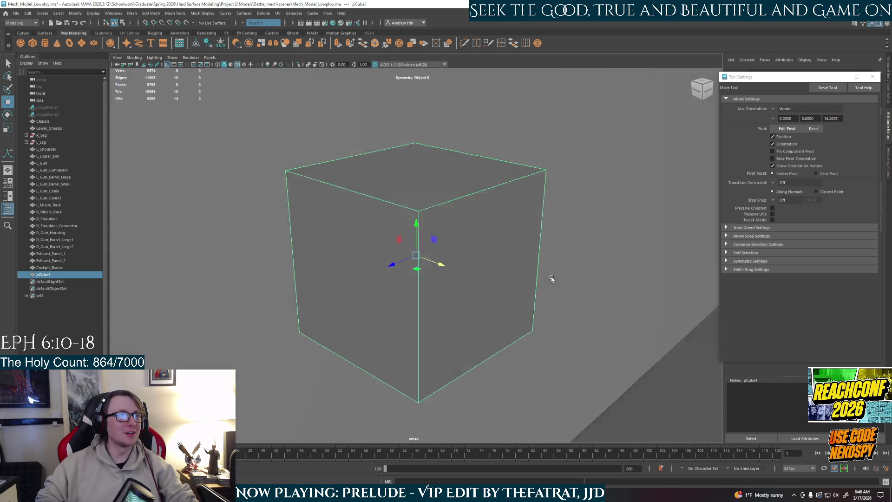
pyautogui.scroll(-3, 540, 273)
pyautogui.hotkey('ctrl', '1')
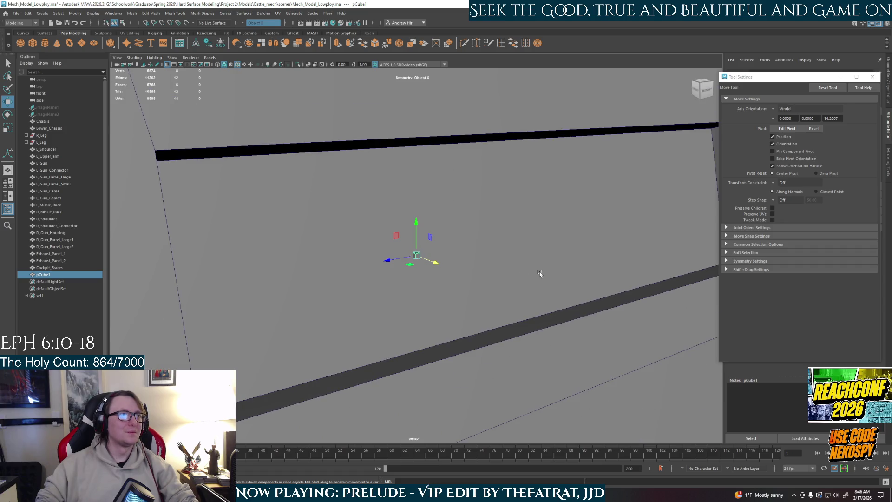
# Rotate pCube1 to tilt it and show top, perspective and front views together.
pyautogui.press('e')
pyautogui.moveTo(432, 251); pyautogui.dragTo(431, 243)
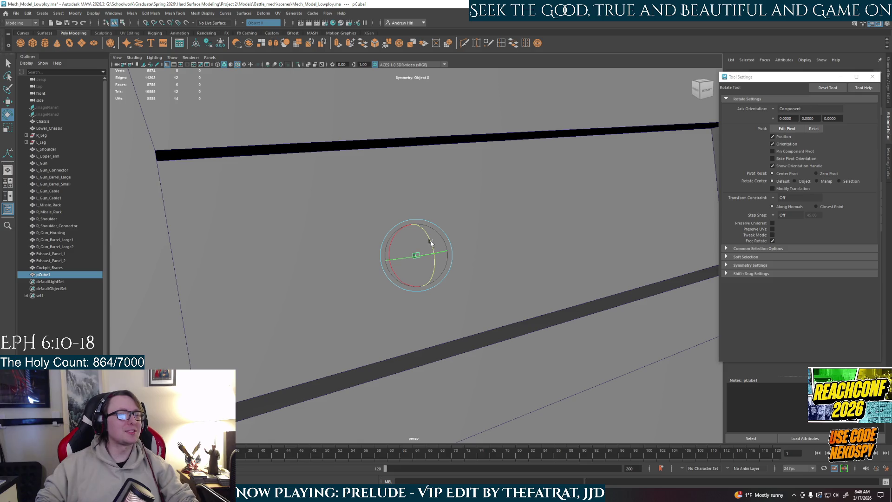
pyautogui.moveTo(514, 250)
pyautogui.keyDown('alt'); pyautogui.mouseDown()
pyautogui.moveTo(414, 251)
pyautogui.moveTo(410, 240)
pyautogui.mouseUp(); pyautogui.keyUp('alt')
pyautogui.press('space')
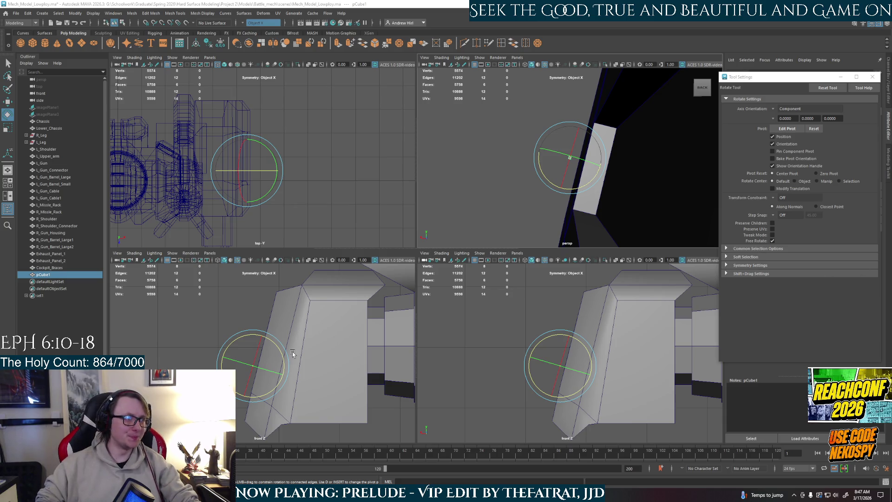
# Rotate the cube to the slot's angle and stretch it along Y in the front view.
pyautogui.scroll(3, 289, 358)
pyautogui.moveTo(272, 337); pyautogui.dragTo(272, 331)
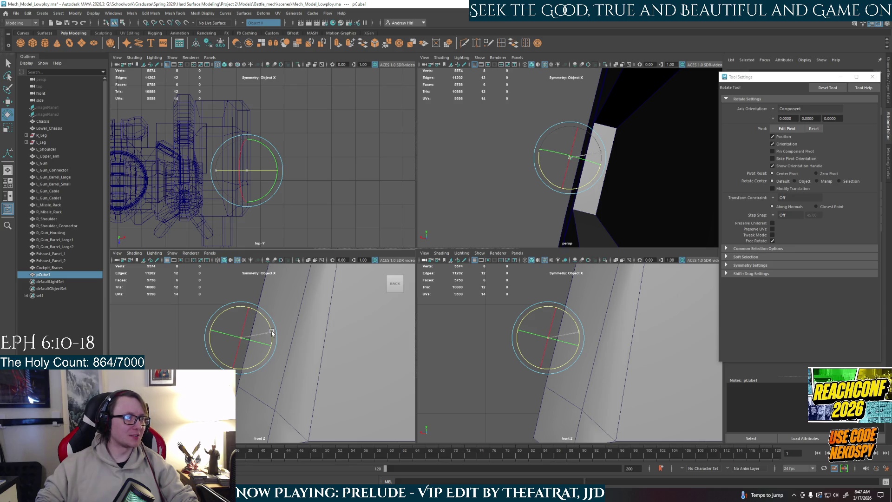
pyautogui.press('w')
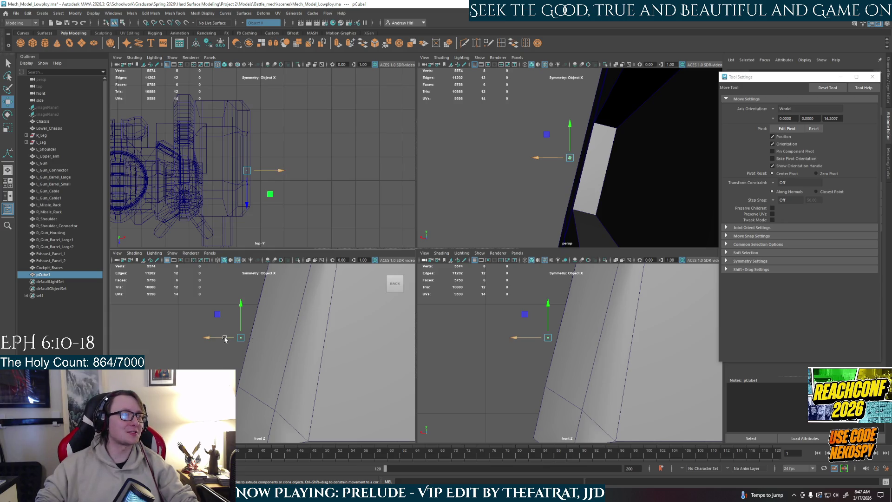
pyautogui.press('r')
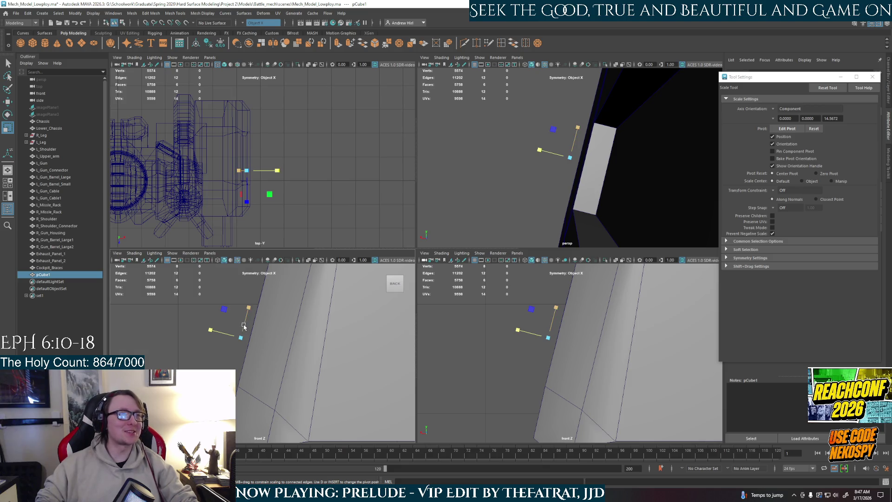
pyautogui.click(258, 315)
pyautogui.moveTo(258, 315); pyautogui.dragTo(255, 273)
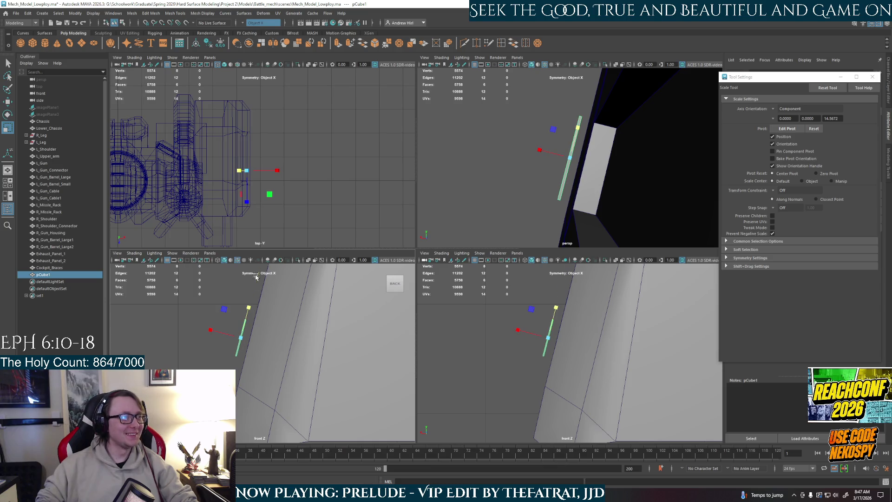
# Refine the slat's tilt to follow the slot's slant, then frame it in a single perspective view.
pyautogui.press('w')
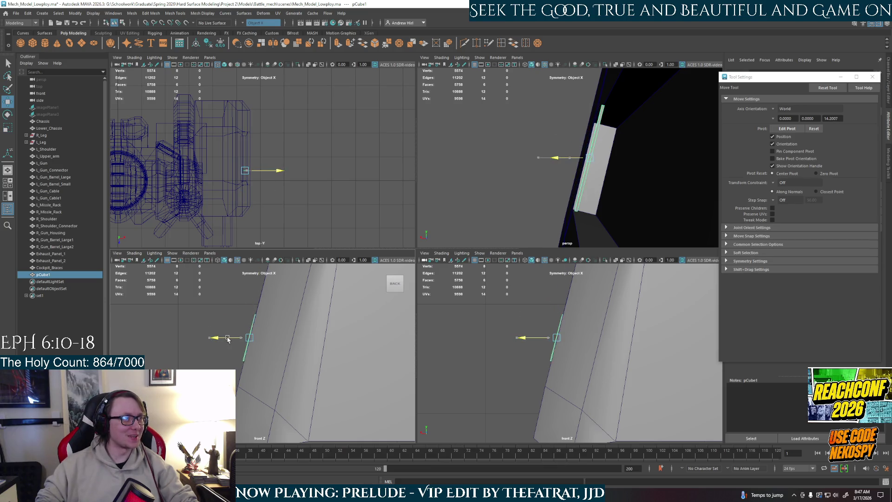
pyautogui.scroll(5, 230, 344)
pyautogui.keyDown('alt'); pyautogui.moveTo(234, 351); pyautogui.dragTo(260, 316, button='middle'); pyautogui.keyUp('alt')
pyautogui.press('e')
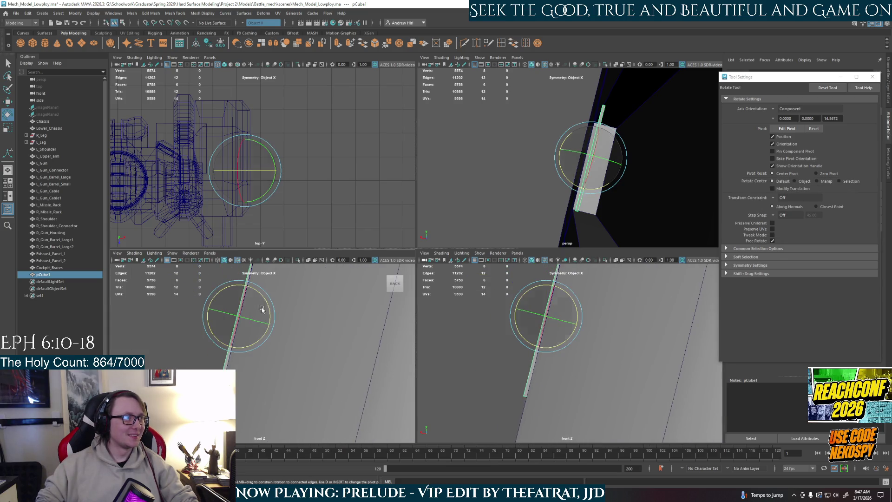
pyautogui.moveTo(264, 303); pyautogui.dragTo(265, 300)
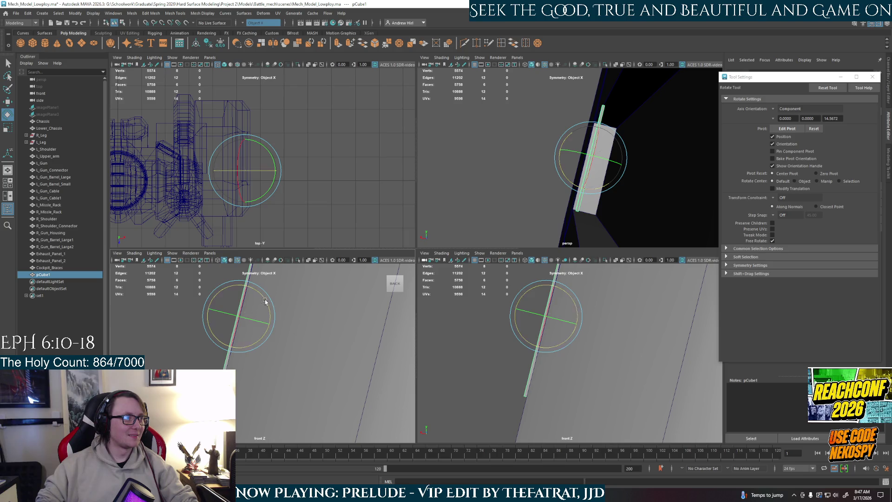
pyautogui.press('w')
pyautogui.press('space')
pyautogui.press('f')
pyautogui.moveTo(480, 277)
pyautogui.keyDown('alt'); pyautogui.mouseDown()
pyautogui.moveTo(424, 253)
pyautogui.moveTo(268, 264)
pyautogui.mouseUp(); pyautogui.keyUp('alt')
pyautogui.press('r')
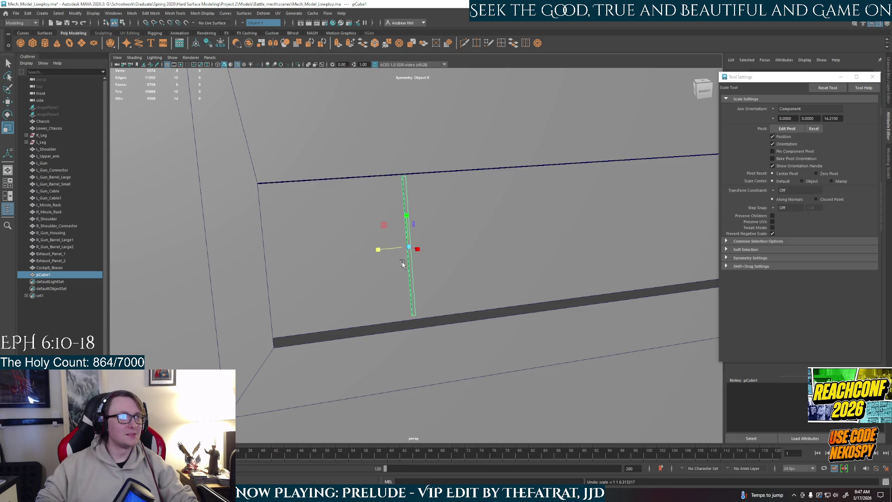
# Rescale and reposition the thin slat in the slot, undoing its last lengthening.
pyautogui.moveTo(418, 250)
pyautogui.mouseDown()
pyautogui.moveTo(626, 273)
pyautogui.moveTo(514, 293)
pyautogui.moveTo(418, 249)
pyautogui.moveTo(428, 247)
pyautogui.moveTo(442, 283)
pyautogui.moveTo(386, 221)
pyautogui.mouseUp()
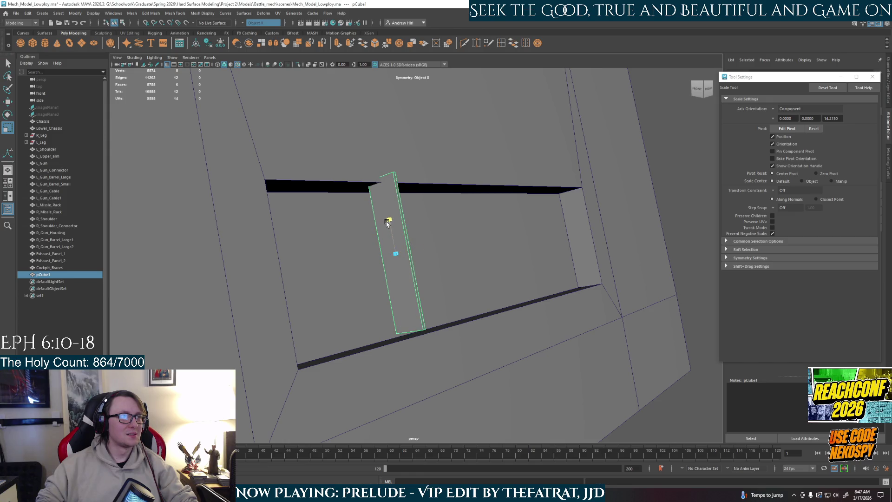
pyautogui.press('w')
pyautogui.hotkey('ctrl', 'z')
pyautogui.press('r')
pyautogui.moveTo(439, 292)
pyautogui.keyDown('alt'); pyautogui.mouseDown()
pyautogui.moveTo(448, 295)
pyautogui.moveTo(385, 227)
pyautogui.mouseUp(); pyautogui.keyUp('alt')
pyautogui.press('w')
pyautogui.moveTo(458, 274)
pyautogui.keyDown('alt'); pyautogui.mouseDown()
pyautogui.moveTo(411, 269)
pyautogui.moveTo(416, 263)
pyautogui.mouseUp(); pyautogui.keyUp('alt')
pyautogui.moveTo(416, 262); pyautogui.dragTo(408, 255, button='middle')
pyautogui.press('f')
pyautogui.moveTo(402, 239)
pyautogui.mouseDown()
pyautogui.moveTo(441, 272)
pyautogui.moveTo(432, 279)
pyautogui.mouseUp()
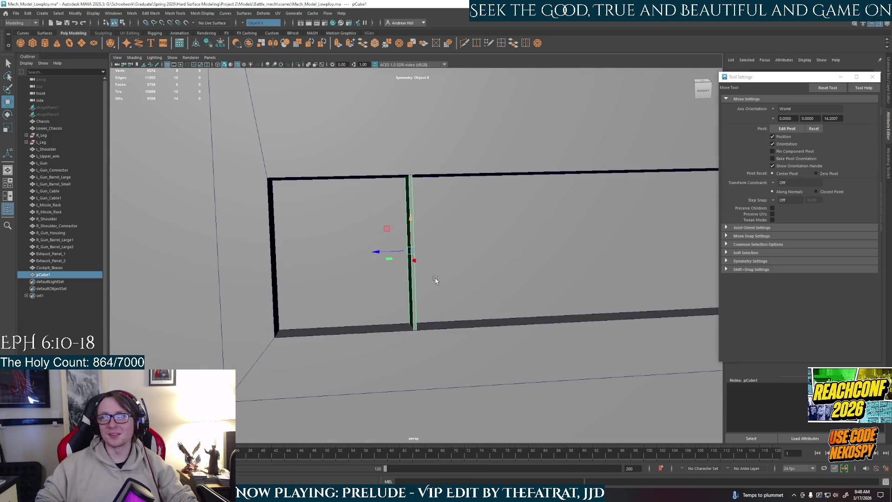
# Scale the slat's edge loop slimmer and slide it left toward the slot's near end.
pyautogui.press('r')
pyautogui.moveTo(380, 252)
pyautogui.mouseDown()
pyautogui.moveTo(354, 251)
pyautogui.moveTo(485, 279)
pyautogui.moveTo(472, 279)
pyautogui.mouseUp()
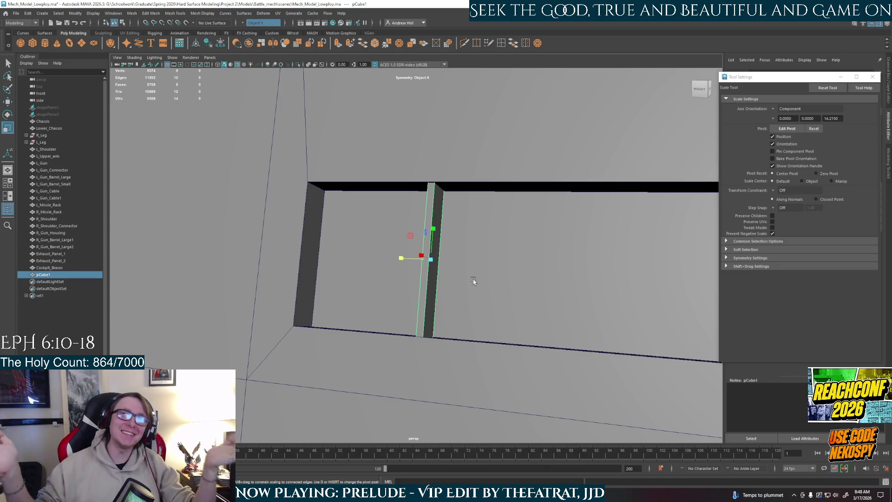
pyautogui.keyDown('alt'); pyautogui.moveTo(452, 280); pyautogui.dragTo(478, 292); pyautogui.keyUp('alt')
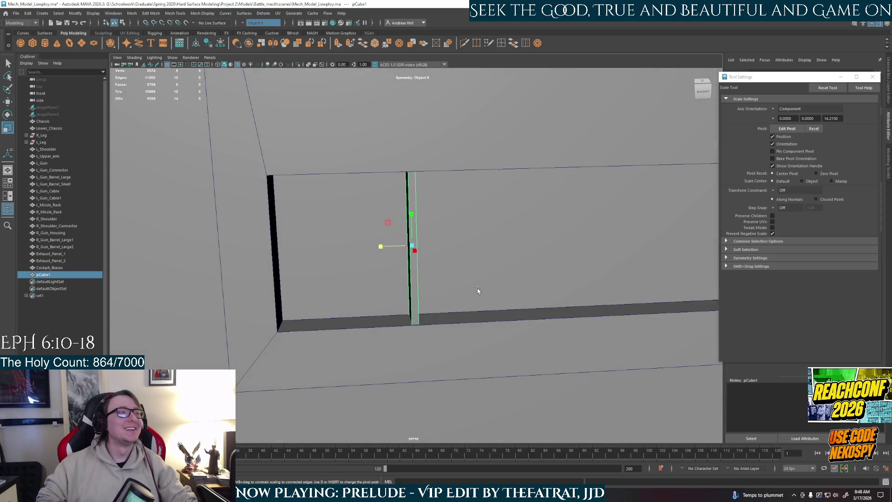
pyautogui.press('w')
pyautogui.moveTo(390, 244)
pyautogui.mouseDown()
pyautogui.moveTo(281, 247)
pyautogui.moveTo(455, 243)
pyautogui.moveTo(429, 233)
pyautogui.mouseUp()
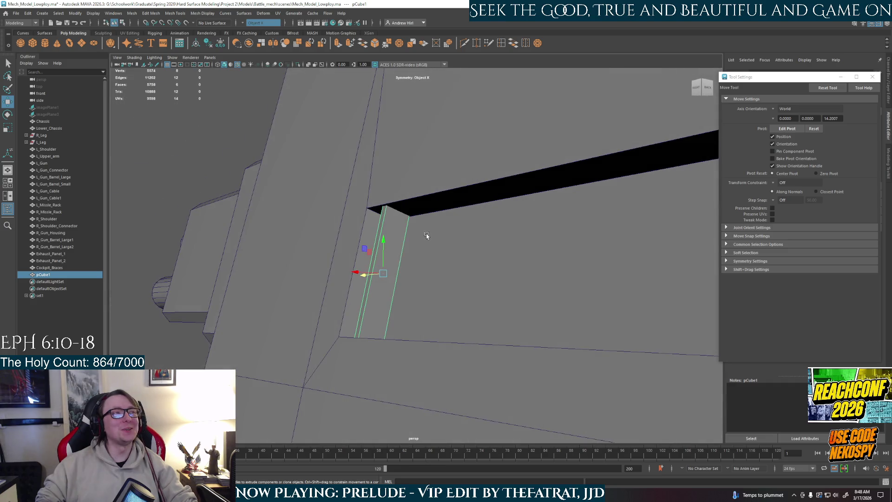
pyautogui.moveTo(375, 278)
pyautogui.keyDown('alt'); pyautogui.mouseDown()
pyautogui.moveTo(381, 285)
pyautogui.moveTo(398, 267)
pyautogui.moveTo(434, 295)
pyautogui.moveTo(334, 260)
pyautogui.moveTo(379, 277)
pyautogui.moveTo(394, 253)
pyautogui.moveTo(325, 248)
pyautogui.moveTo(454, 256)
pyautogui.mouseUp(); pyautogui.keyUp('alt')
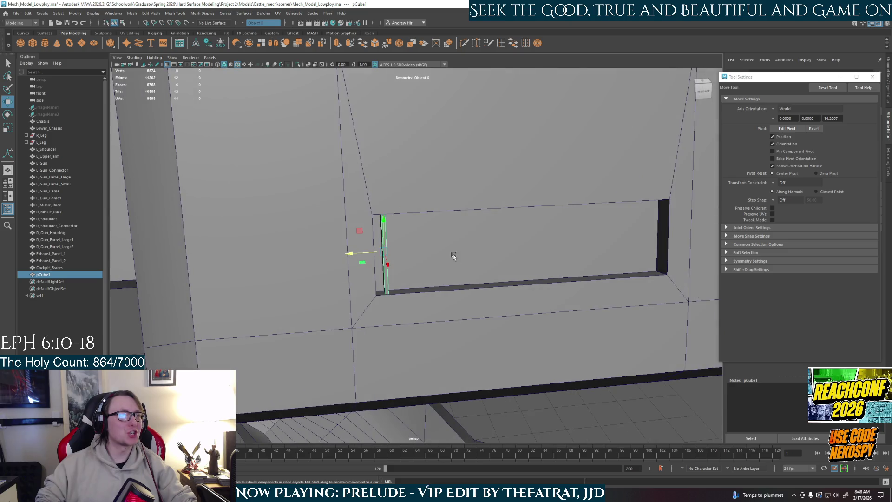
pyautogui.press('r')
pyautogui.moveTo(367, 251)
pyautogui.keyDown('alt'); pyautogui.mouseDown()
pyautogui.moveTo(397, 250)
pyautogui.moveTo(404, 266)
pyautogui.moveTo(375, 277)
pyautogui.mouseUp(); pyautogui.keyUp('alt')
# Select the slot's end edges and set the Move tool's axis orientation to Component.
pyautogui.press('q')
pyautogui.click(366, 255)
pyautogui.click(366, 255)
pyautogui.press('w')
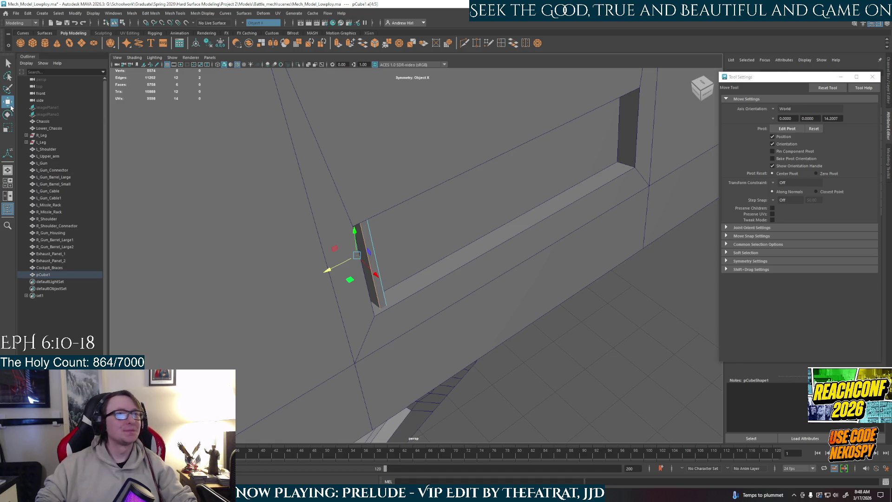
pyautogui.click(773, 110)
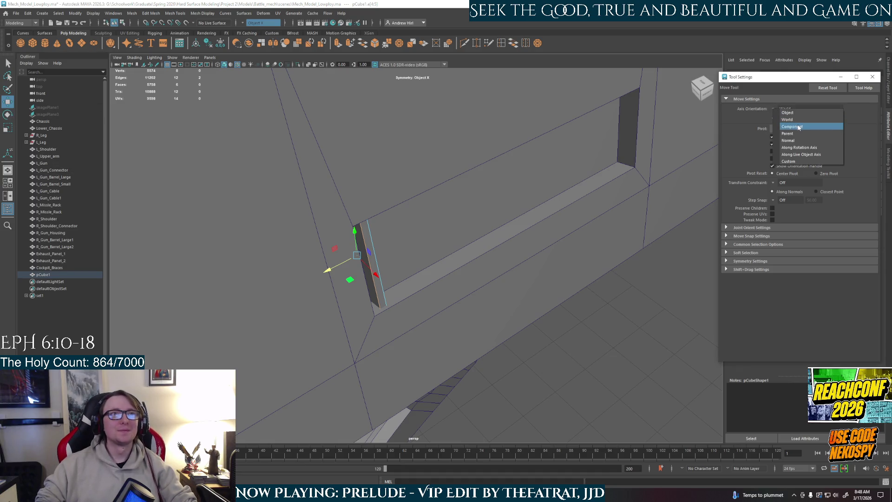
pyautogui.click(790, 126)
# Turn symmetry off and select the other end edge of the slot.
pyautogui.moveTo(424, 227)
pyautogui.keyDown('alt'); pyautogui.mouseDown()
pyautogui.moveTo(346, 253)
pyautogui.moveTo(327, 247)
pyautogui.moveTo(358, 254)
pyautogui.moveTo(367, 278)
pyautogui.mouseUp(); pyautogui.keyUp('alt')
pyautogui.click(242, 24)
pyautogui.click(262, 29)
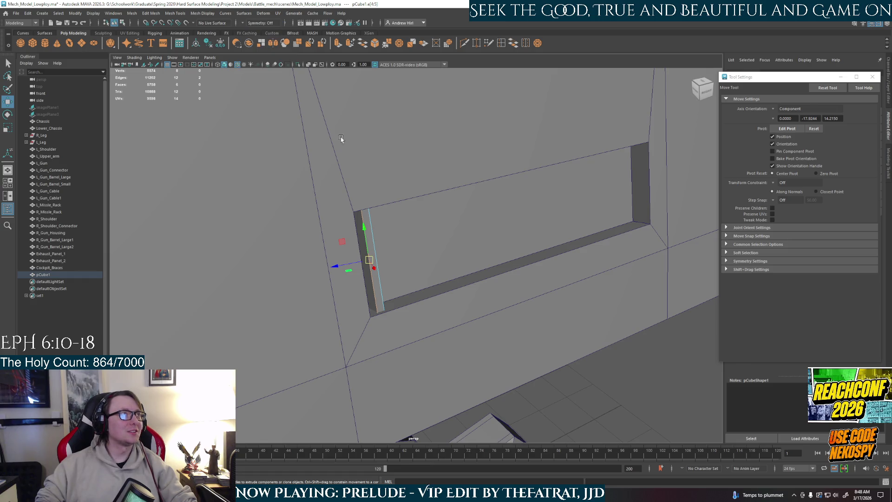
pyautogui.click(389, 279)
pyautogui.moveTo(381, 277)
pyautogui.keyDown('alt'); pyautogui.mouseDown()
pyautogui.moveTo(402, 275)
pyautogui.moveTo(374, 270)
pyautogui.moveTo(399, 233)
pyautogui.mouseUp(); pyautogui.keyUp('alt')
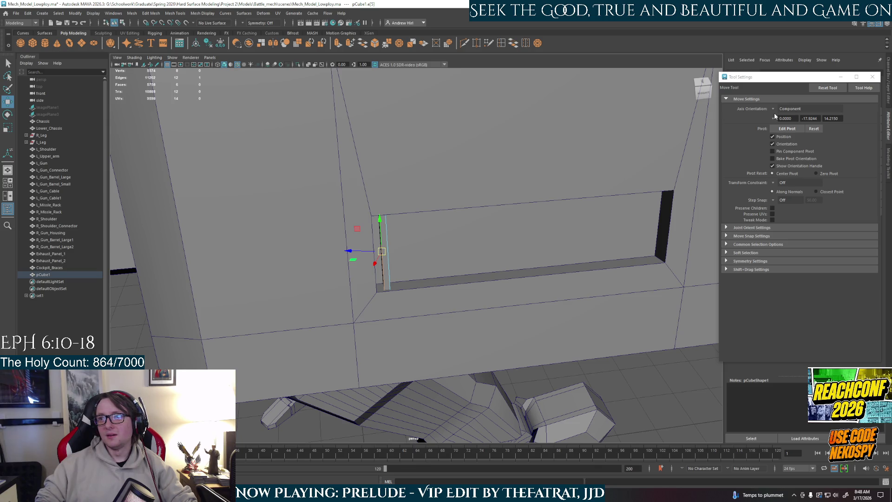
pyautogui.hotkey('alt', 'Tab')
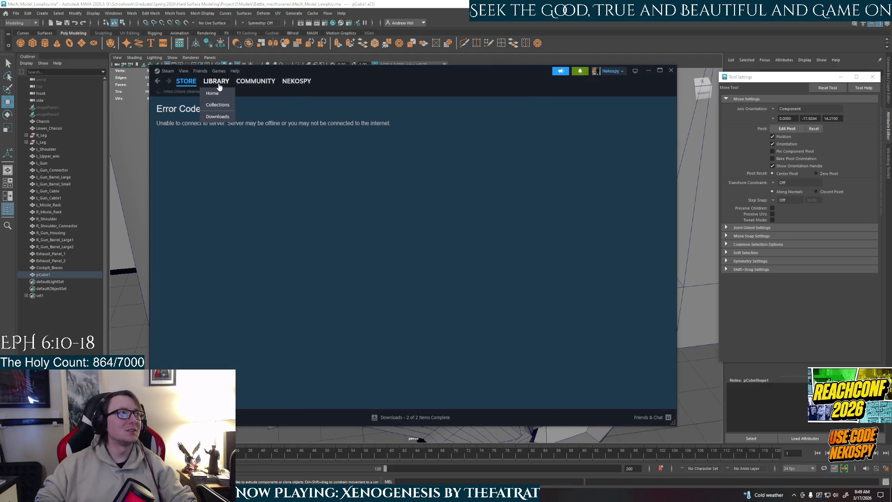
pyautogui.click(218, 87)
pyautogui.click(186, 82)
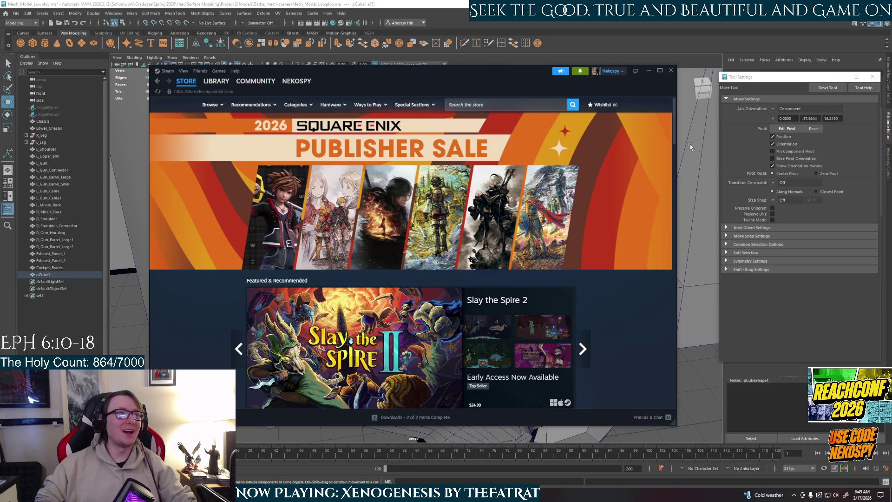
pyautogui.click(478, 100)
pyautogui.write('mechwarruior')
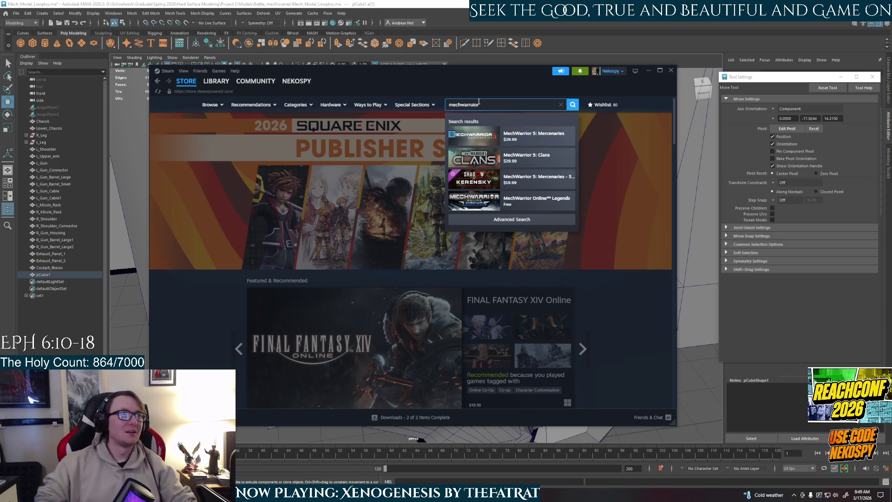
pyautogui.click(557, 160)
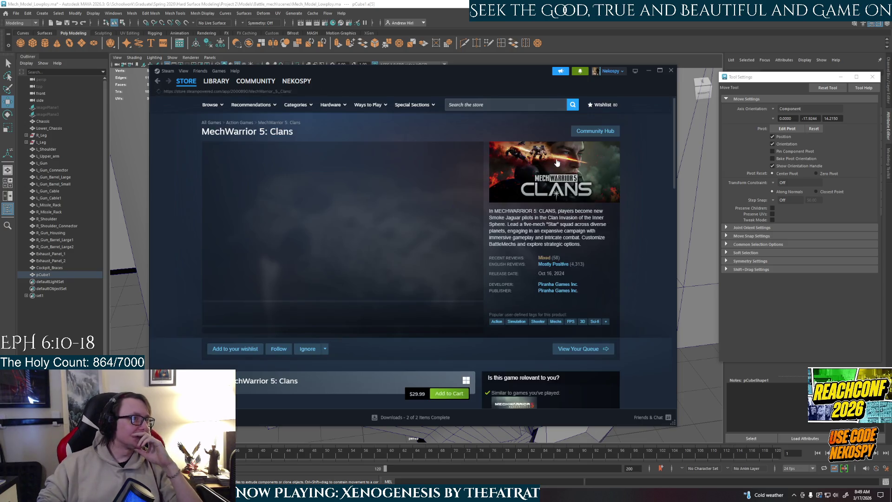
pyautogui.click(356, 315)
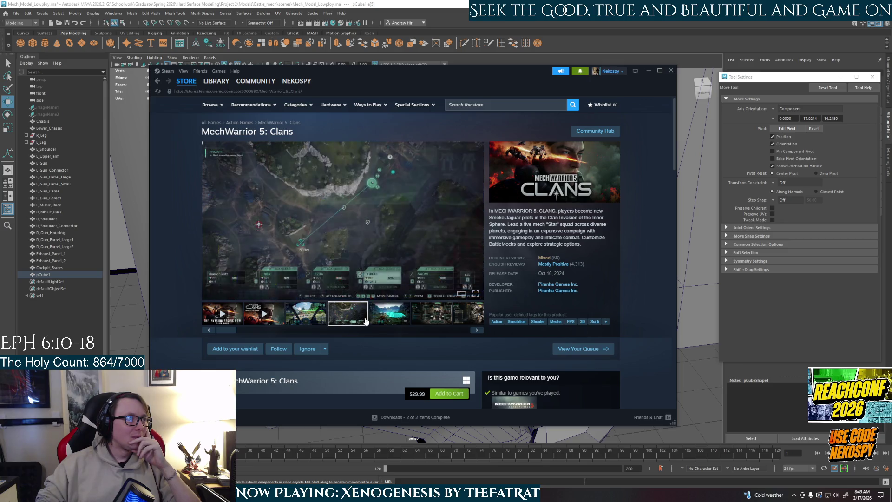
pyautogui.click(395, 323)
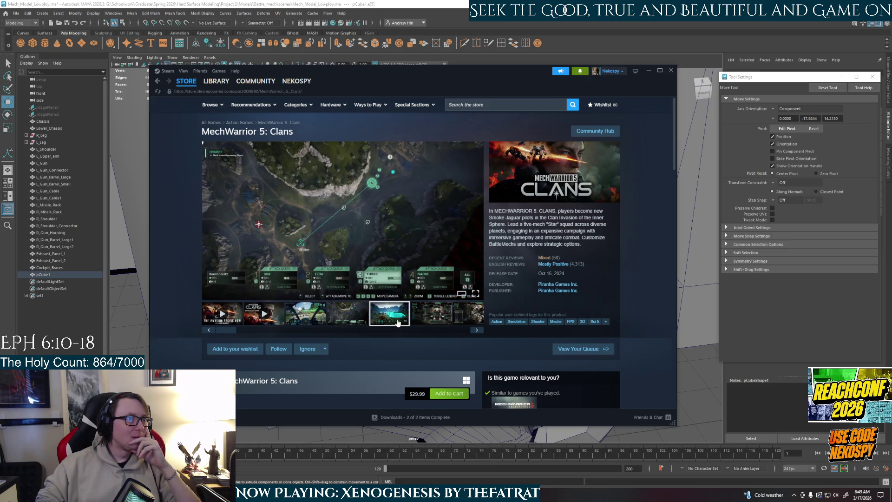
pyautogui.click(446, 318)
pyautogui.click(476, 331)
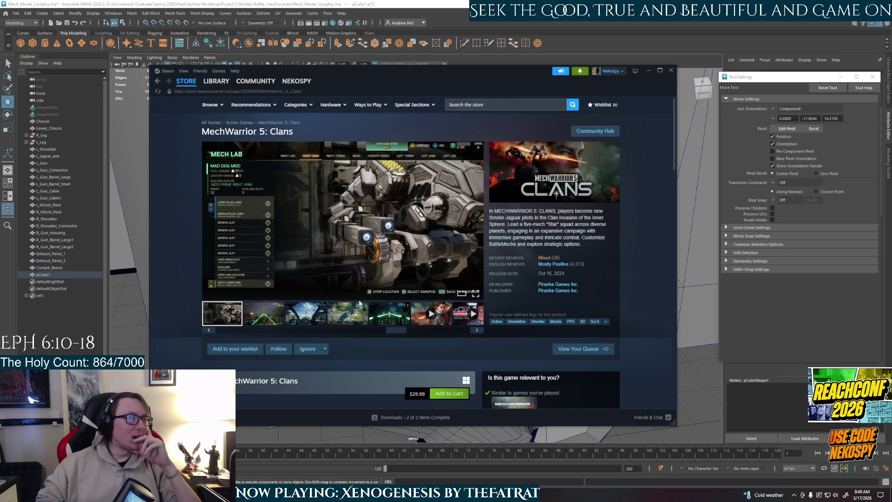
pyautogui.click(361, 315)
pyautogui.click(404, 319)
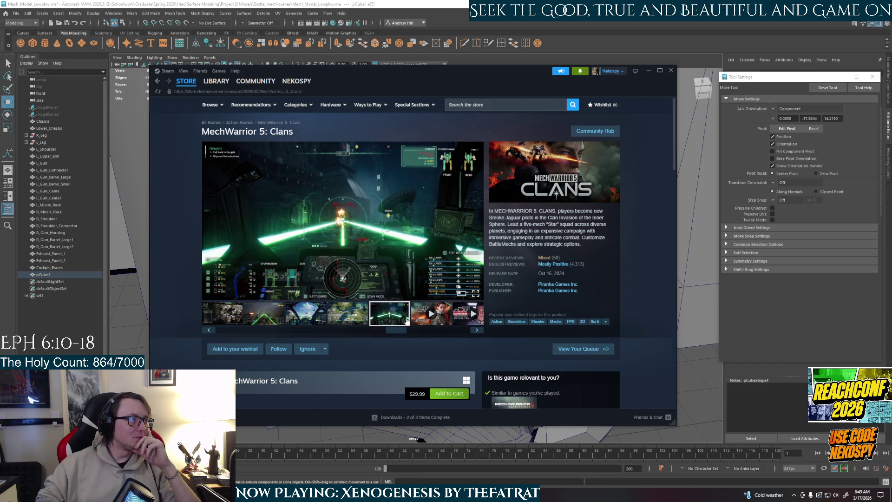
pyautogui.click(418, 320)
pyautogui.click(389, 319)
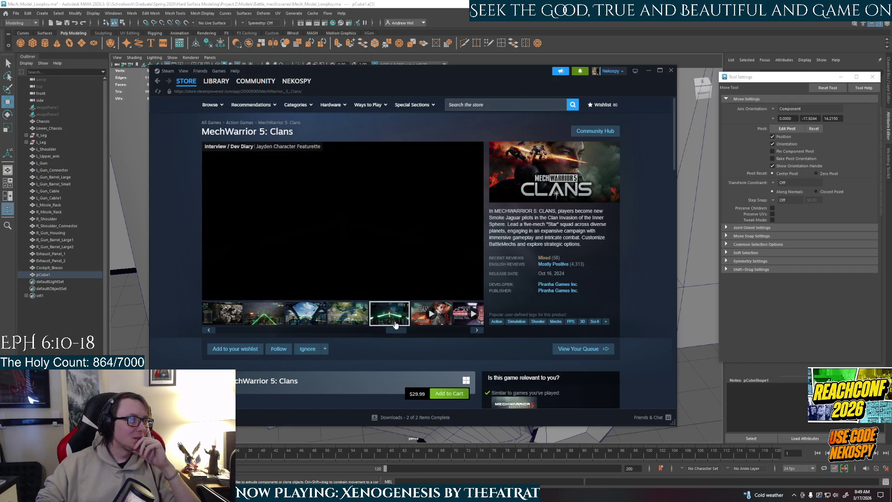
pyautogui.click(347, 319)
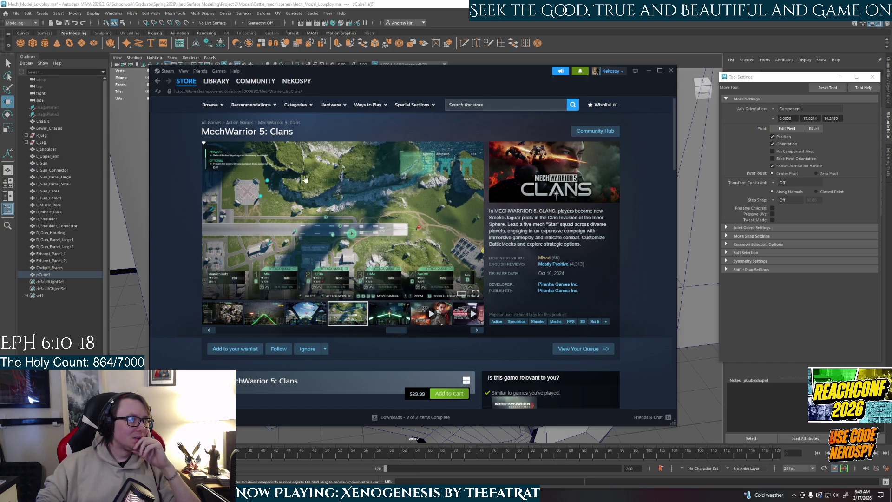
pyautogui.click(216, 82)
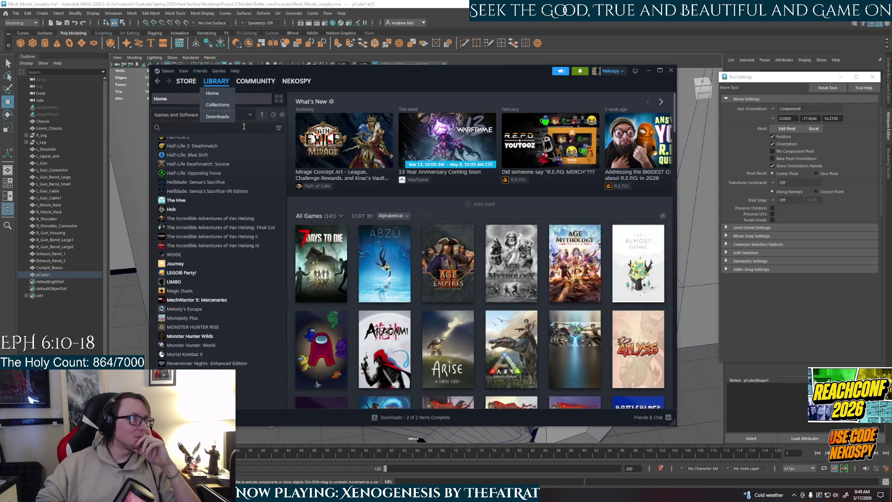
pyautogui.moveTo(183, 84)
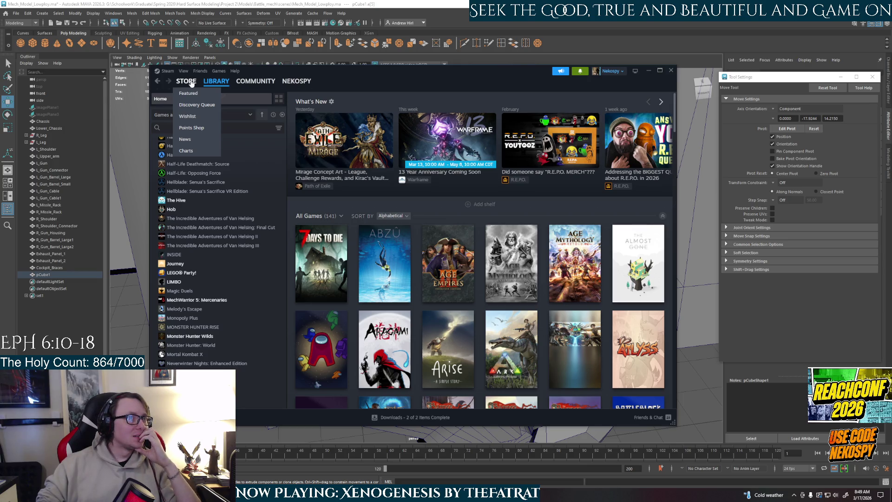
pyautogui.click(191, 83)
pyautogui.click(513, 106)
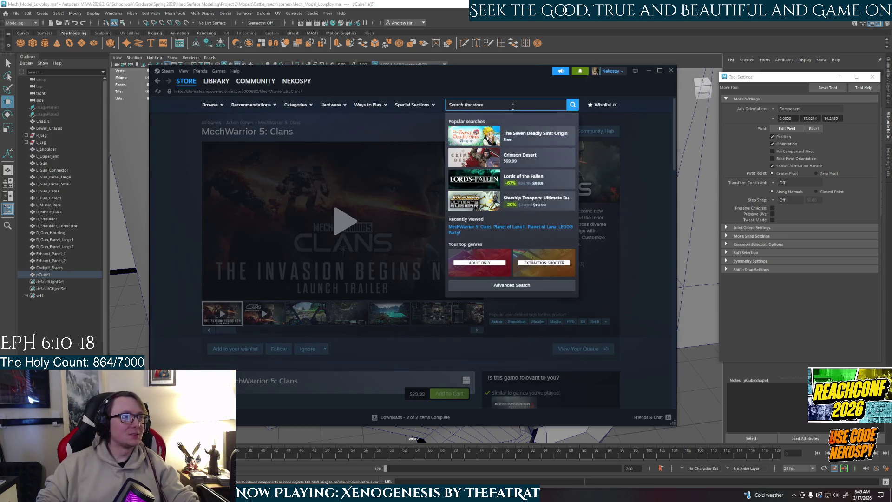
pyautogui.write('mechwar')
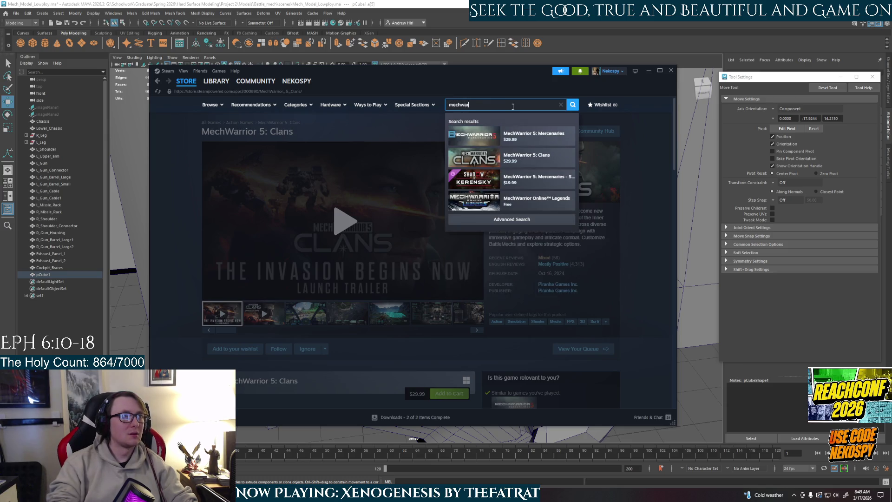
pyautogui.click(532, 139)
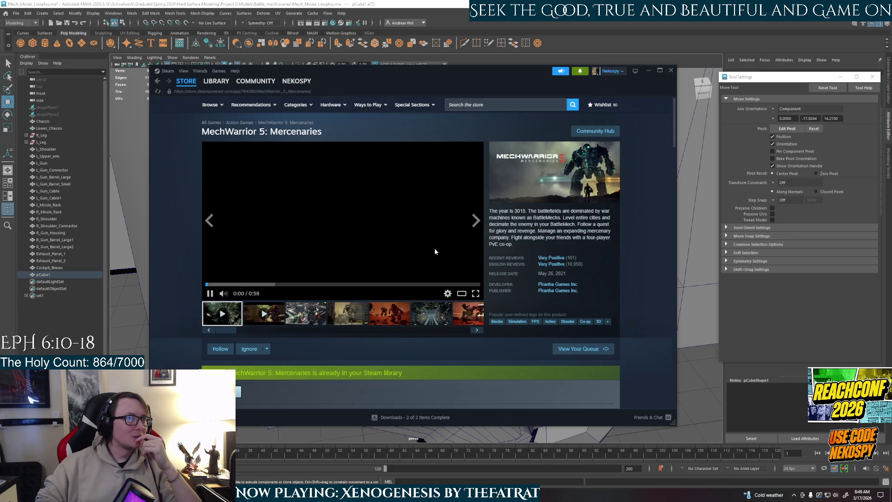
pyautogui.click(349, 314)
pyautogui.click(389, 314)
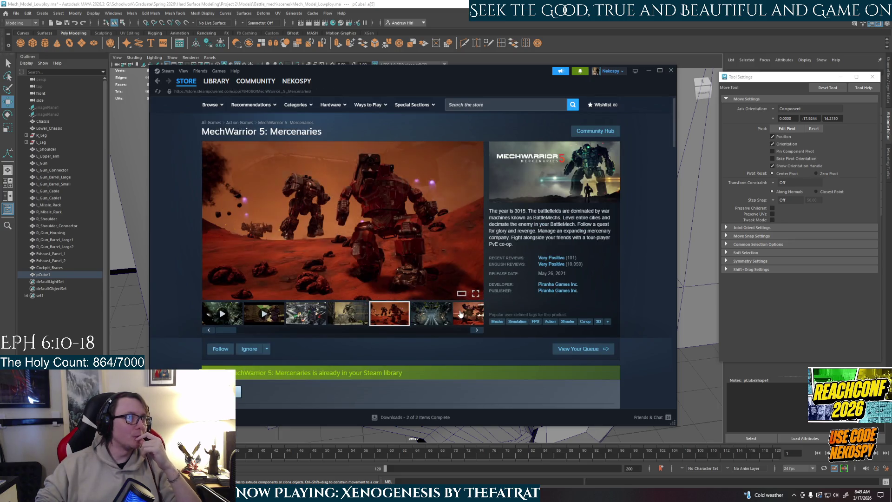
pyautogui.click(474, 332)
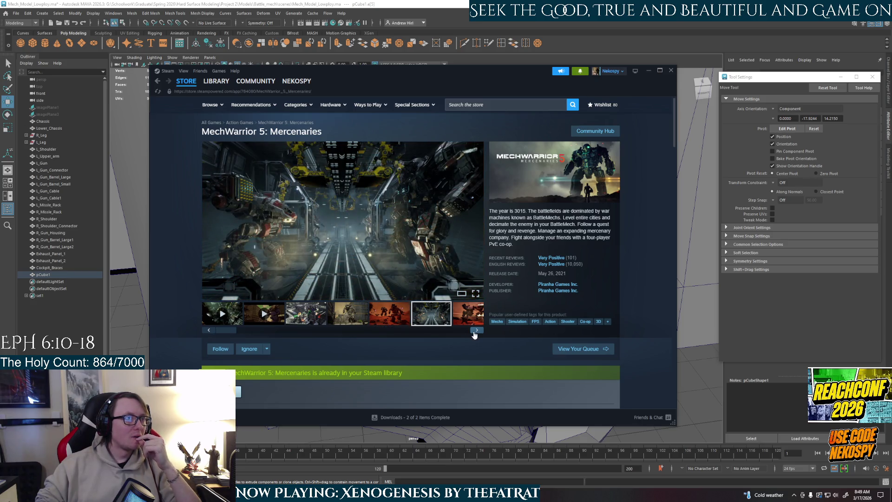
pyautogui.click(474, 331)
pyautogui.click(475, 332)
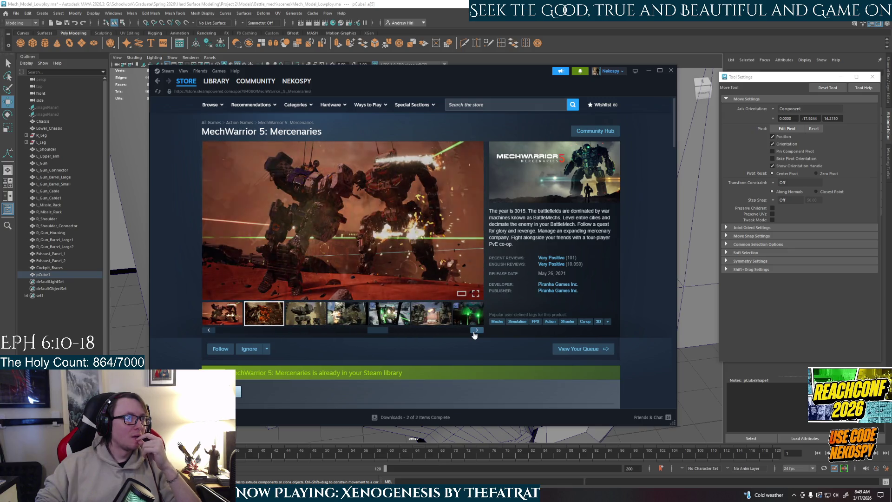
pyautogui.click(474, 332)
pyautogui.click(474, 332)
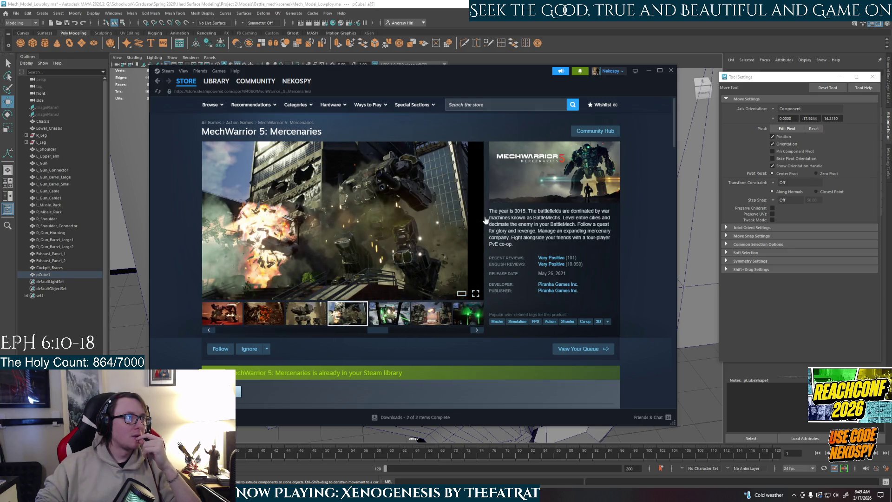
pyautogui.click(646, 68)
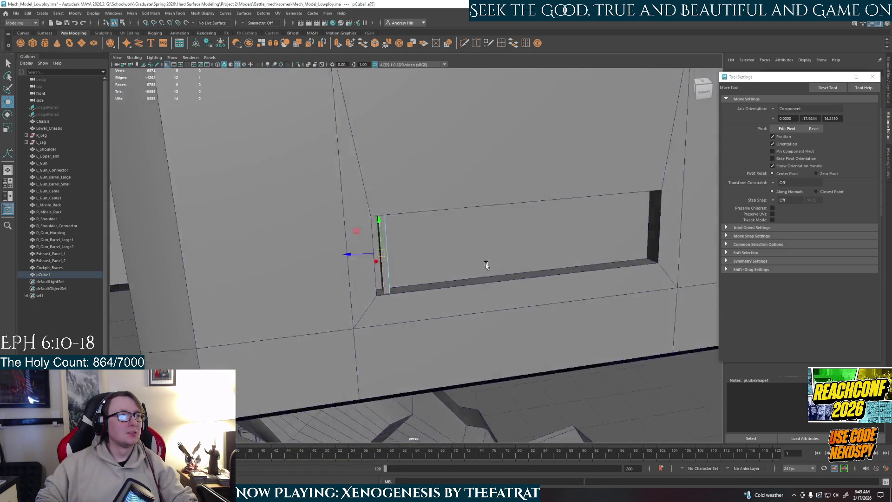
# Adjust the selected slot edge with scale and move while viewing the slot closely.
pyautogui.keyDown('alt'); pyautogui.moveTo(486, 265); pyautogui.dragTo(455, 275); pyautogui.keyUp('alt')
pyautogui.press('r')
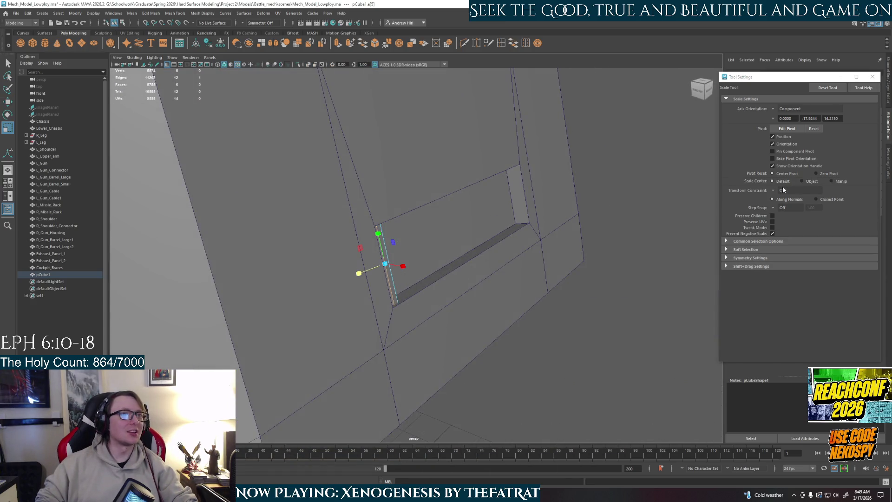
pyautogui.moveTo(511, 242)
pyautogui.keyDown('alt'); pyautogui.mouseDown()
pyautogui.moveTo(492, 261)
pyautogui.moveTo(409, 260)
pyautogui.moveTo(458, 262)
pyautogui.mouseUp(); pyautogui.keyUp('alt')
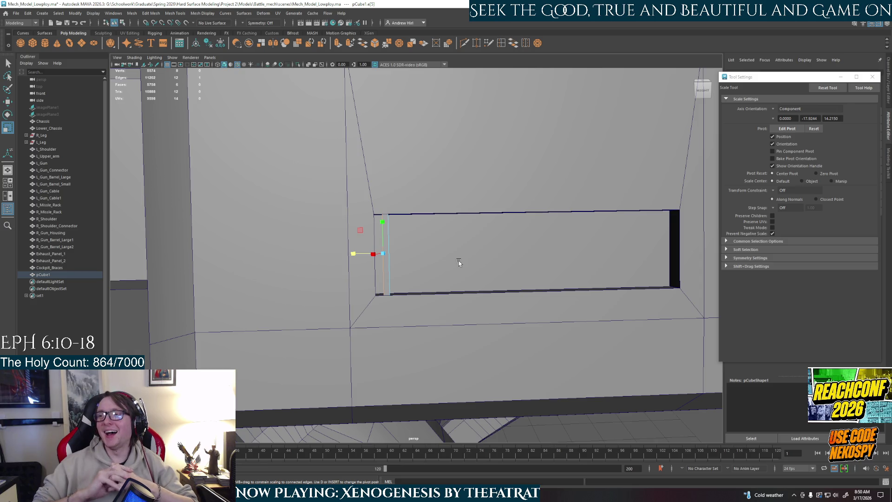
pyautogui.moveTo(384, 283)
pyautogui.keyDown('alt'); pyautogui.mouseDown()
pyautogui.moveTo(434, 279)
pyautogui.moveTo(386, 265)
pyautogui.moveTo(350, 277)
pyautogui.moveTo(359, 259)
pyautogui.moveTo(386, 276)
pyautogui.moveTo(377, 274)
pyautogui.mouseUp(); pyautogui.keyUp('alt')
pyautogui.press('w')
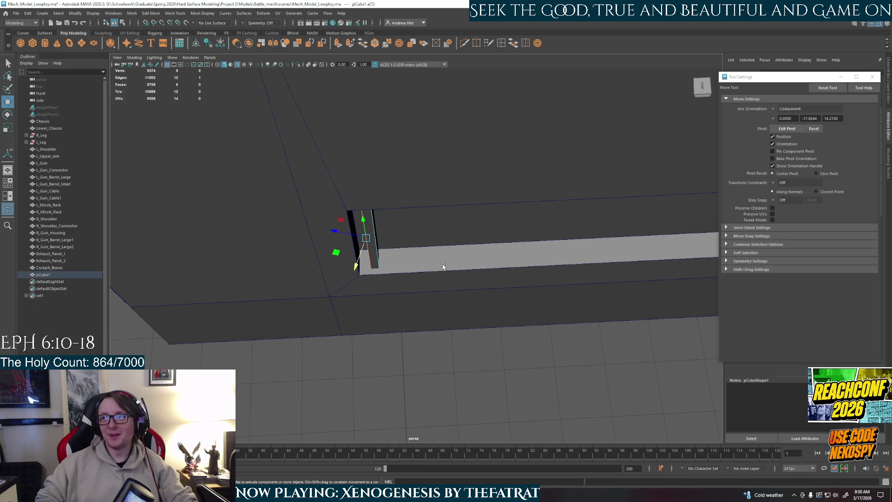
pyautogui.moveTo(459, 265)
pyautogui.keyDown('alt'); pyautogui.mouseDown()
pyautogui.moveTo(446, 265)
pyautogui.moveTo(442, 243)
pyautogui.moveTo(523, 231)
pyautogui.moveTo(534, 218)
pyautogui.moveTo(520, 204)
pyautogui.moveTo(564, 217)
pyautogui.moveTo(563, 226)
pyautogui.mouseUp(); pyautogui.keyUp('alt')
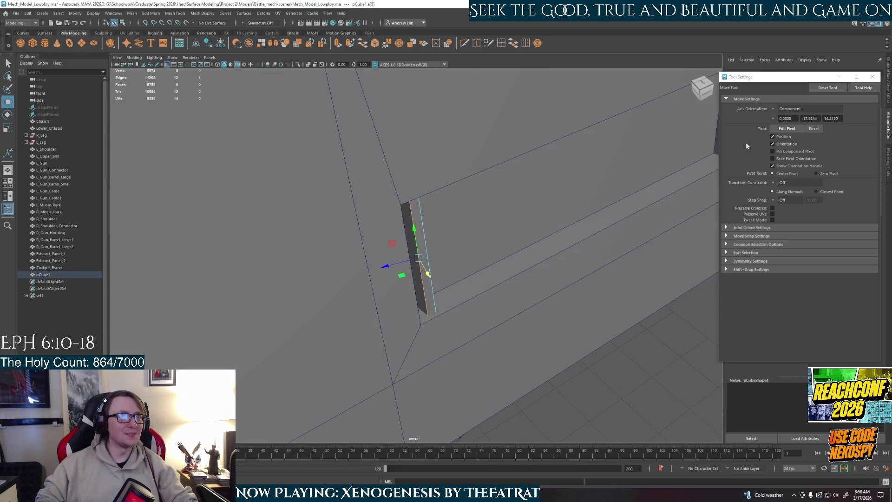
# Set Move axis orientation to Object, select and frame the pCube1 panel, and begin renaming it.
pyautogui.click(790, 109)
pyautogui.click(788, 114)
pyautogui.moveTo(452, 274)
pyautogui.keyDown('alt'); pyautogui.mouseDown()
pyautogui.moveTo(448, 285)
pyautogui.moveTo(433, 275)
pyautogui.mouseUp(); pyautogui.keyUp('alt')
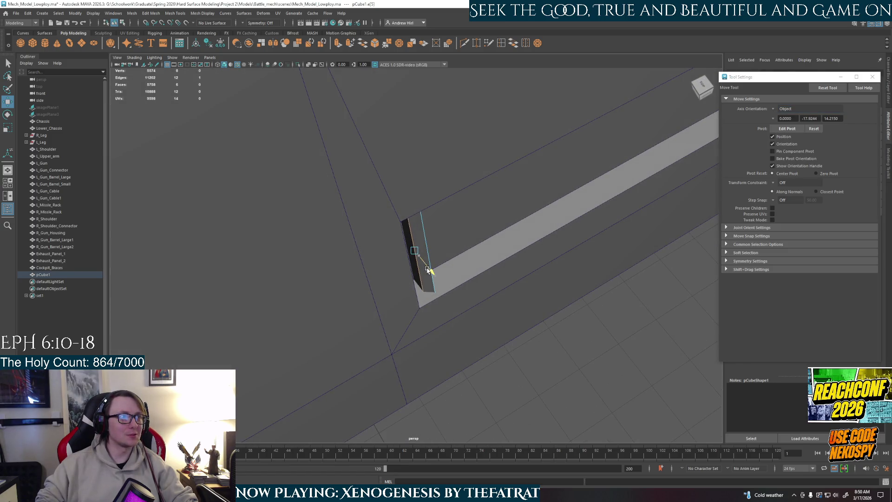
pyautogui.press('f')
pyautogui.moveTo(426, 233)
pyautogui.keyDown('alt'); pyautogui.mouseDown()
pyautogui.moveTo(409, 241)
pyautogui.moveTo(425, 235)
pyautogui.mouseUp(); pyautogui.keyUp('alt')
pyautogui.moveTo(444, 218); pyautogui.dragTo(468, 201, button='right')
pyautogui.scroll(-5, 469, 201)
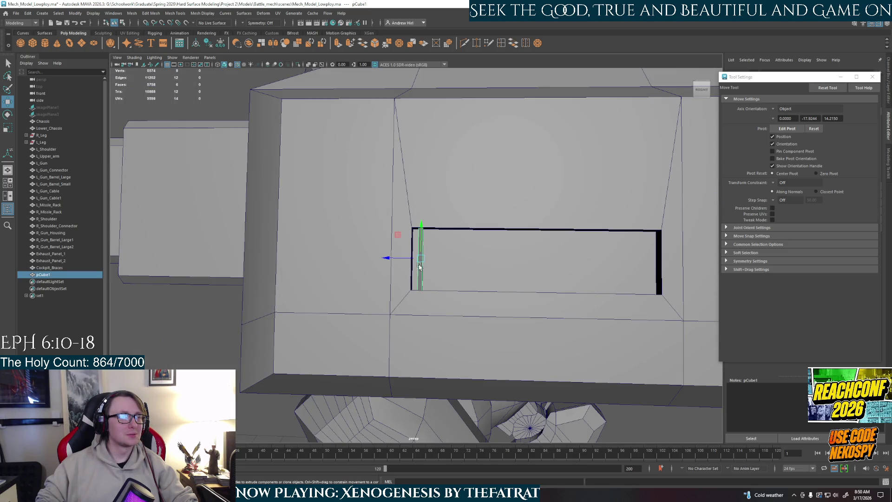
pyautogui.press('f')
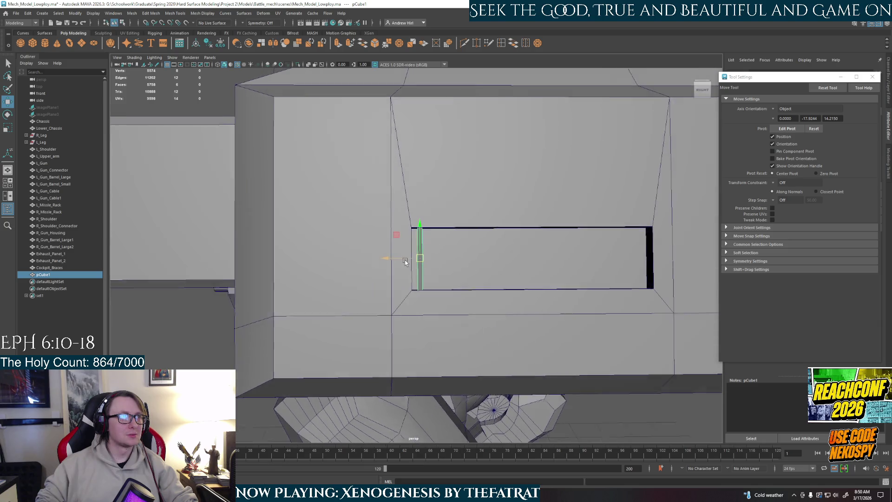
pyautogui.doubleClick(65, 274)
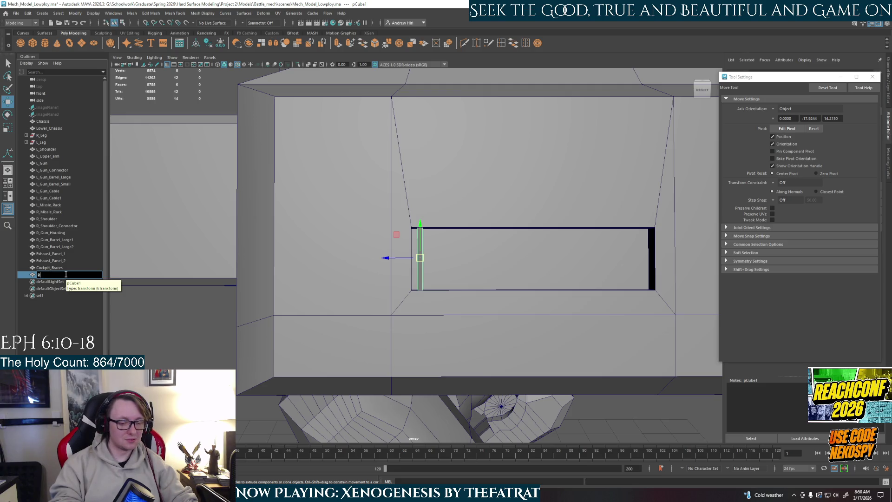
# Rename pCube1 to R_arm_Exhaust_panel and duplicate it into spaced slats along the slot.
pyautogui.write('_arm_Exhau')
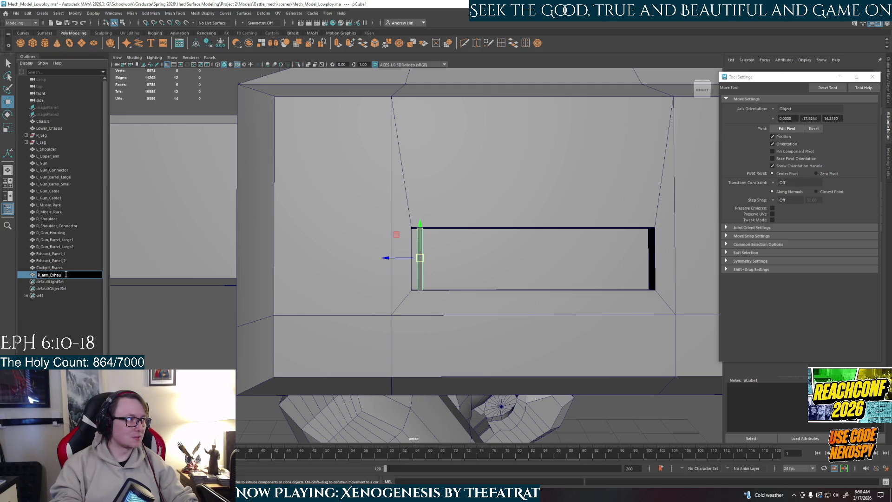
pyautogui.write('st_panel')
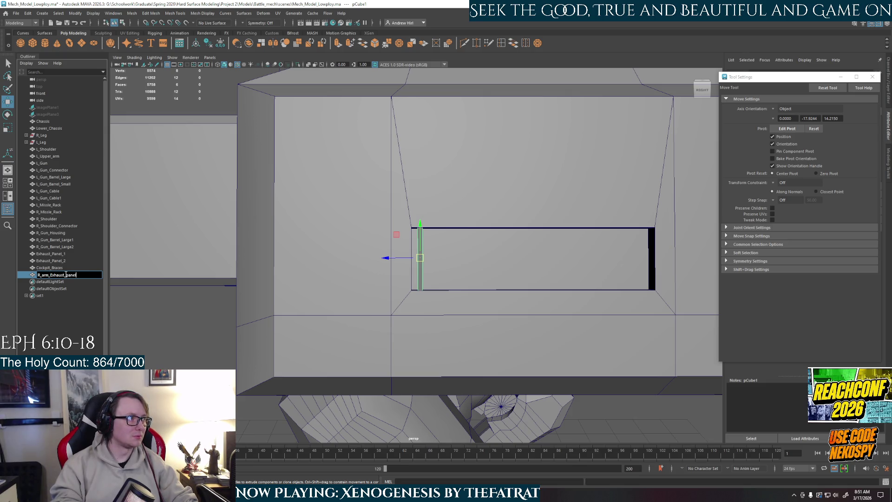
pyautogui.press('Return')
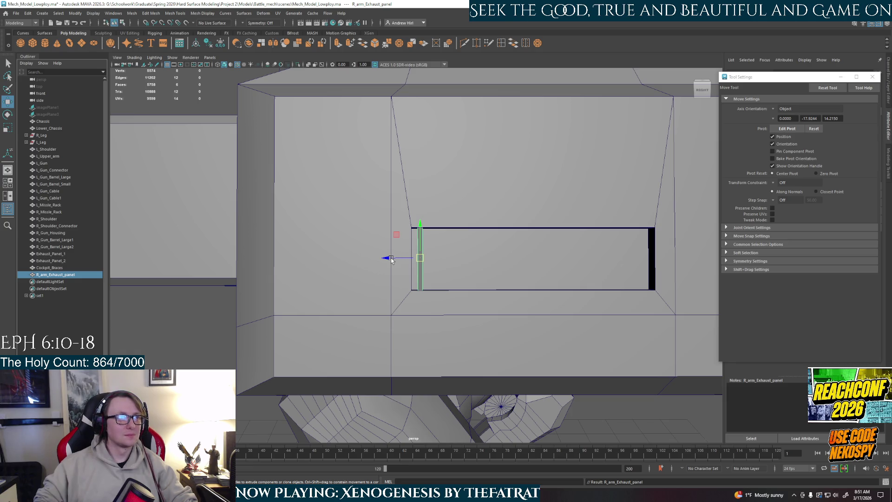
pyautogui.keyDown('shift'); pyautogui.moveTo(391, 259); pyautogui.dragTo(432, 260); pyautogui.keyUp('shift')
pyautogui.hotkey('ctrl', 'd')
# Select the exhaust panel copies, then undo the extra copies back to the original panel.
pyautogui.click(420, 241)
pyautogui.keyDown('shift'); pyautogui.click(433, 252); pyautogui.keyUp('shift')
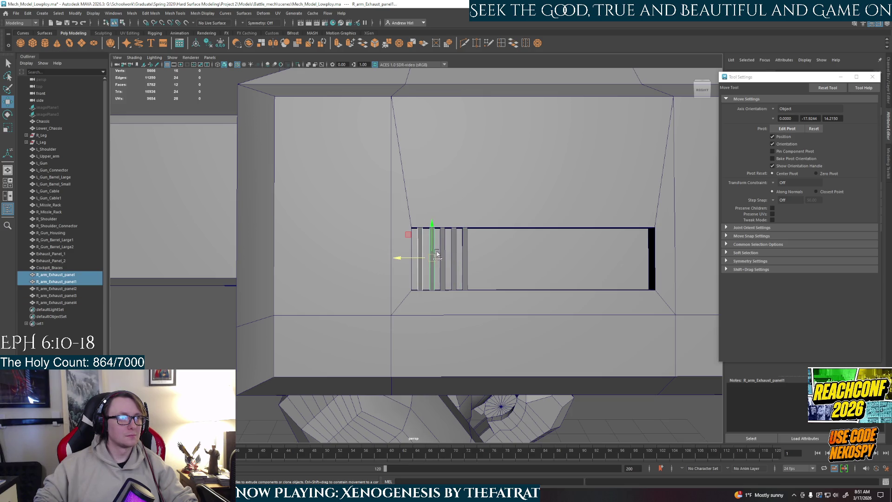
pyautogui.keyDown('shift'); pyautogui.click(443, 258); pyautogui.keyUp('shift')
pyautogui.keyDown('shift'); pyautogui.click(454, 257); pyautogui.keyUp('shift')
pyautogui.keyDown('shift'); pyautogui.click(464, 258); pyautogui.keyUp('shift')
pyautogui.keyDown('alt'); pyautogui.moveTo(465, 258); pyautogui.dragTo(474, 296); pyautogui.keyUp('alt')
pyautogui.hotkey('ctrl', 'z')
pyautogui.hotkey('ctrl', 'z')
pyautogui.hotkey('ctrl', 'z')
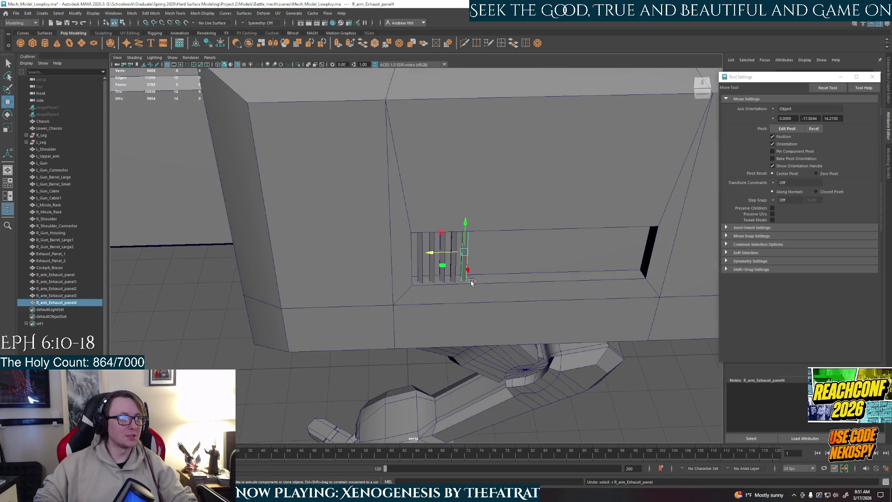
pyautogui.hotkey('ctrl', 'z')
pyautogui.hotkey('ctrl', 'z')
pyautogui.hotkey('ctrl', 'z')
pyautogui.press('f')
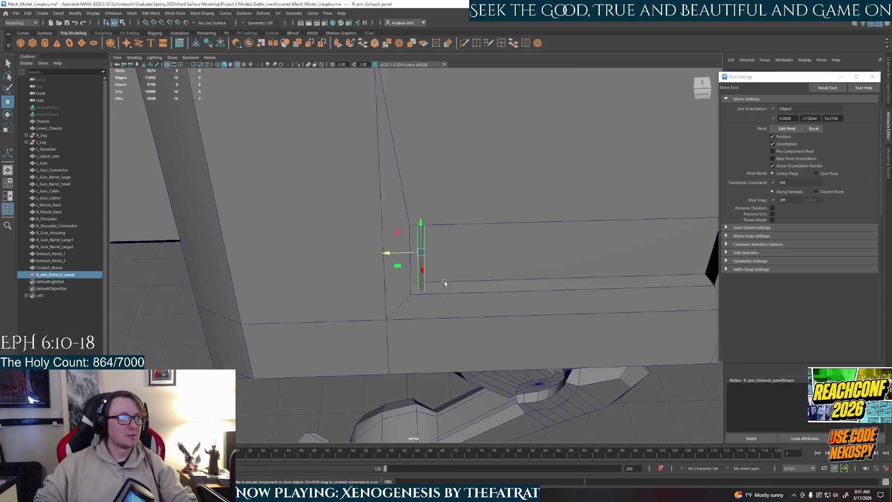
# Tilt the exhaust panel to an angle and set the Move axis orientation to World.
pyautogui.press('e')
pyautogui.moveTo(441, 267)
pyautogui.mouseDown()
pyautogui.moveTo(434, 262)
pyautogui.moveTo(449, 269)
pyautogui.moveTo(440, 246)
pyautogui.moveTo(451, 274)
pyautogui.moveTo(409, 266)
pyautogui.mouseUp()
pyautogui.press('w')
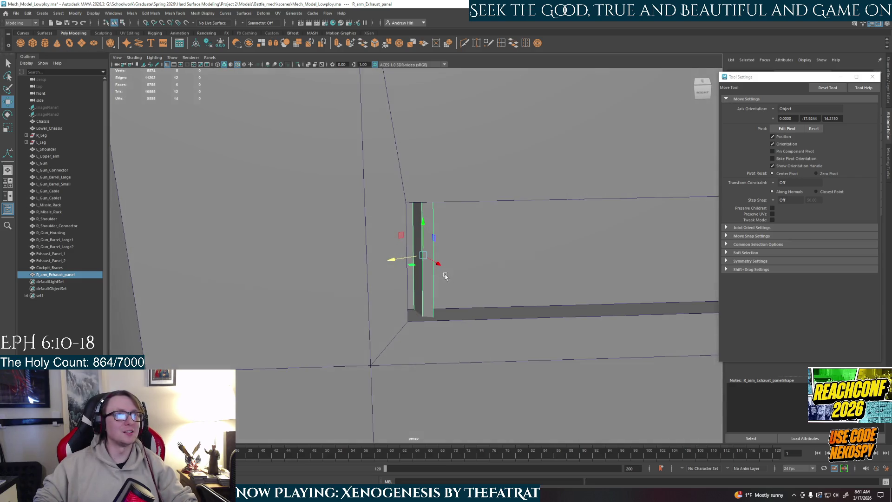
pyautogui.click(790, 109)
pyautogui.click(795, 123)
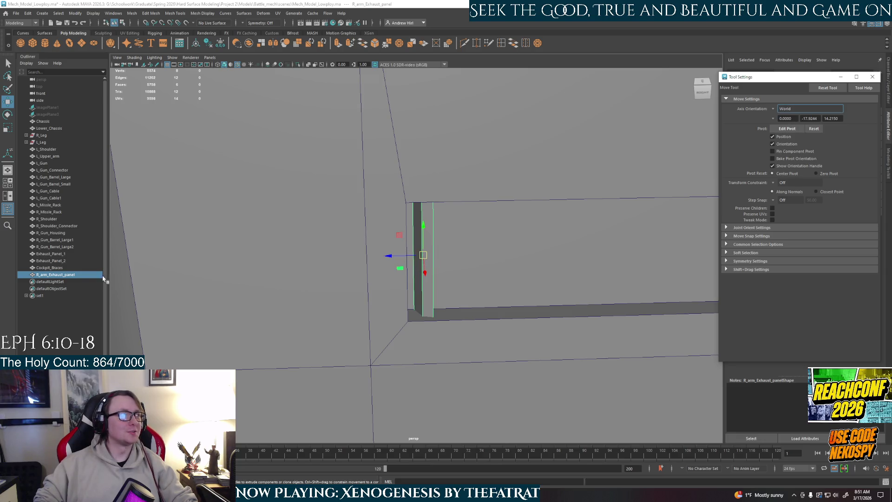
# Rename the panel R_arm_Exhaust_panel_1 and delete the selected slot faces.
pyautogui.doubleClick(85, 275)
pyautogui.write('_1')
pyautogui.press('Return')
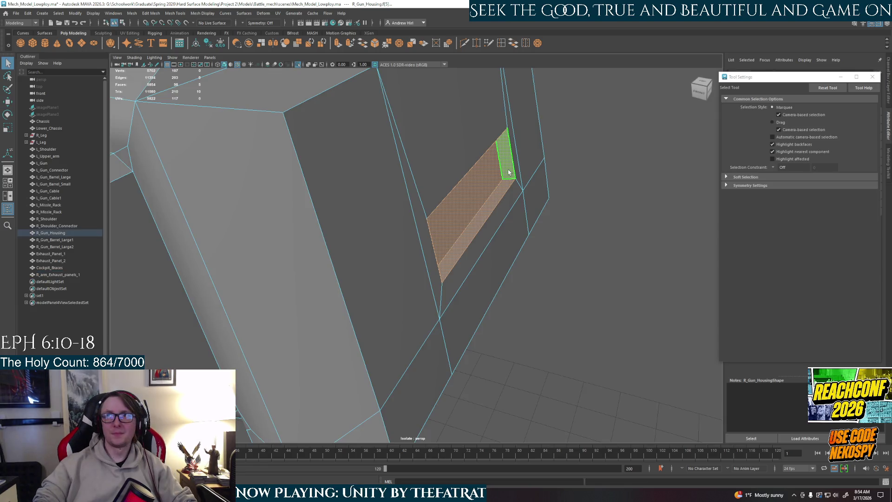
pyautogui.press('Delete')
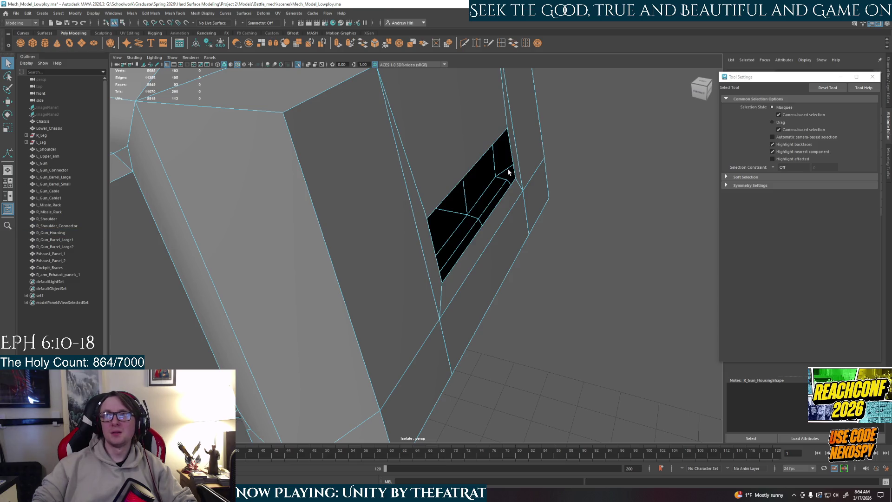
# Bridge the hole's top and bottom edges into one face and select that new face.
pyautogui.keyDown('alt'); pyautogui.moveTo(532, 175); pyautogui.dragTo(460, 167); pyautogui.keyUp('alt')
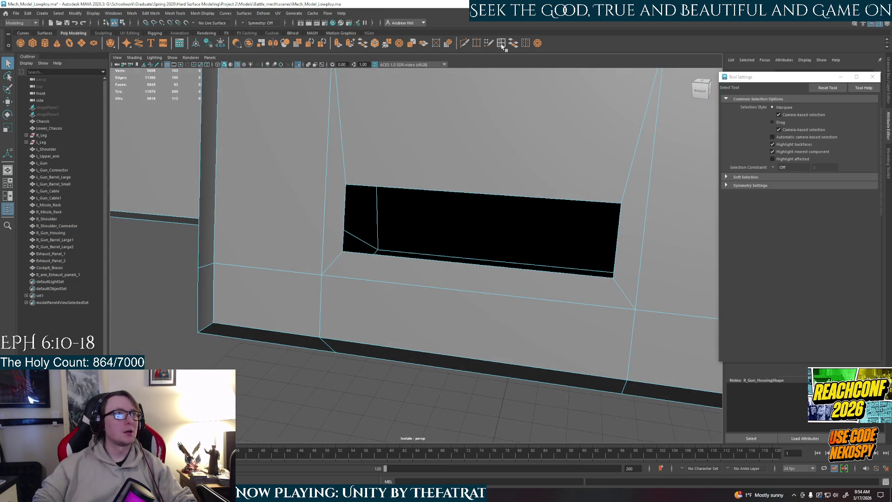
pyautogui.click(476, 43)
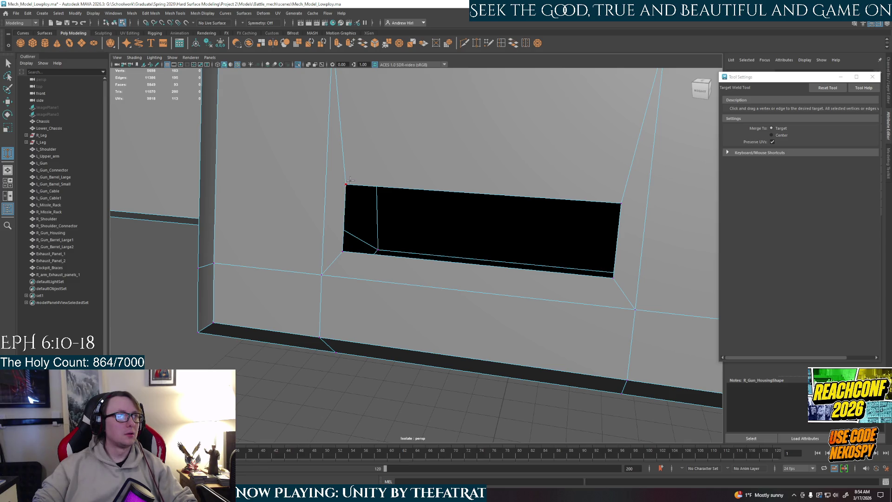
pyautogui.press('w')
pyautogui.moveTo(401, 190); pyautogui.dragTo(408, 179, button='right')
pyautogui.click(420, 191)
pyautogui.keyDown('shift'); pyautogui.click(424, 259); pyautogui.keyUp('shift')
pyautogui.click(513, 43)
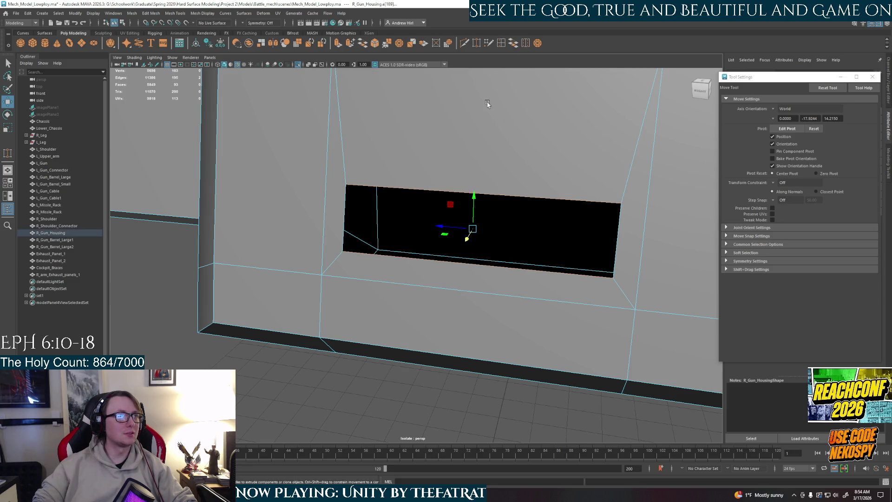
pyautogui.moveTo(443, 202); pyautogui.dragTo(444, 234, button='right')
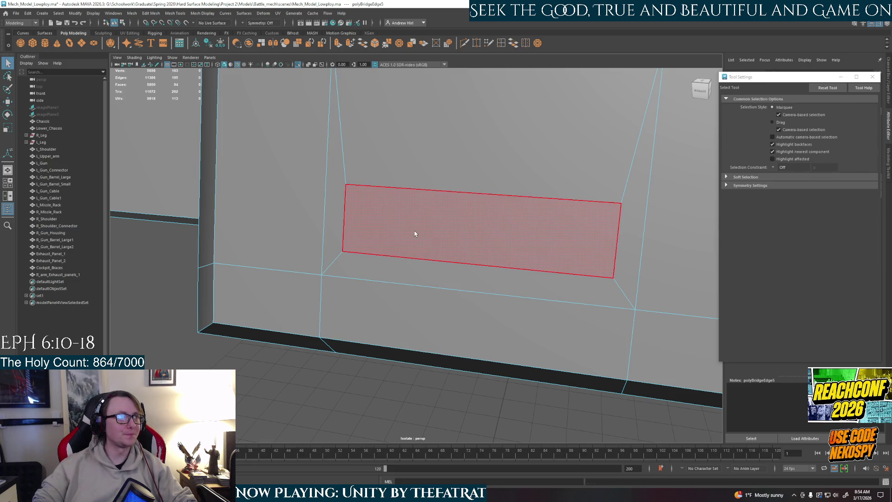
pyautogui.click(432, 226)
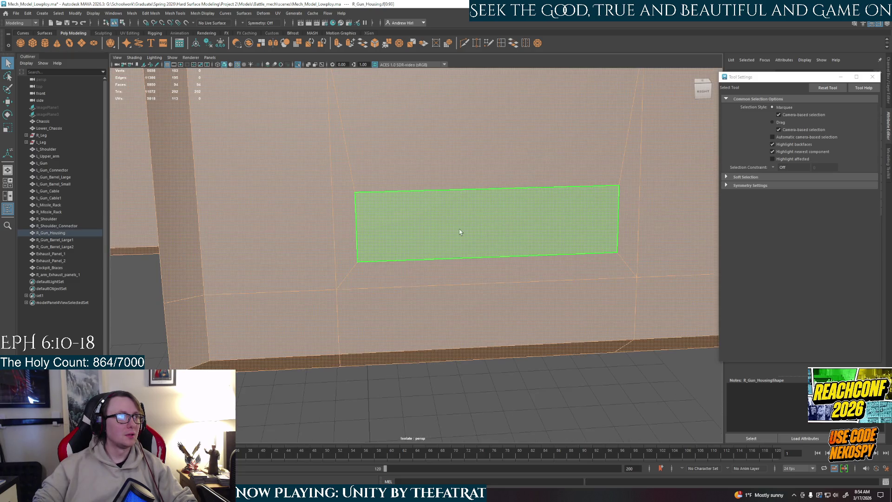
pyautogui.click(459, 231)
# Scale the bridged slot face wider on both sides, then extrude it and view it face-on.
pyautogui.press('r')
pyautogui.moveTo(464, 230)
pyautogui.keyDown('alt'); pyautogui.mouseDown()
pyautogui.moveTo(498, 259)
pyautogui.moveTo(470, 251)
pyautogui.moveTo(469, 238)
pyautogui.mouseUp(); pyautogui.keyUp('alt')
pyautogui.moveTo(469, 238); pyautogui.dragTo(471, 236, button='middle')
pyautogui.press('d')
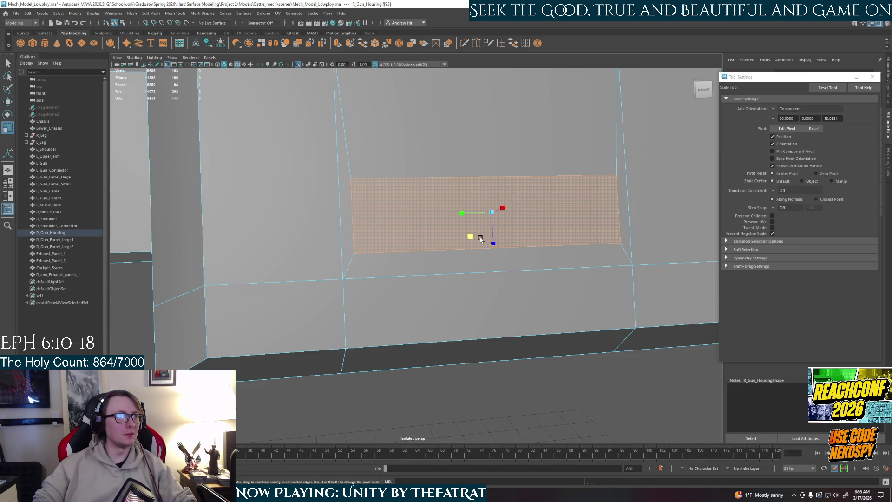
pyautogui.hotkey('ctrl', 'e')
pyautogui.moveTo(495, 217)
pyautogui.keyDown('alt'); pyautogui.mouseDown()
pyautogui.moveTo(502, 242)
pyautogui.moveTo(531, 249)
pyautogui.moveTo(499, 226)
pyautogui.mouseUp(); pyautogui.keyUp('alt')
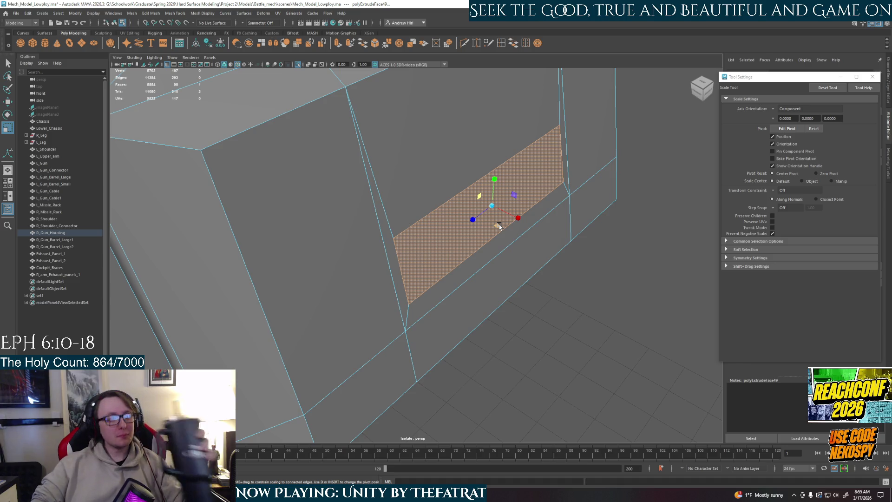
pyautogui.moveTo(484, 238)
pyautogui.keyDown('alt'); pyautogui.mouseDown()
pyautogui.moveTo(508, 229)
pyautogui.moveTo(476, 253)
pyautogui.moveTo(505, 259)
pyautogui.mouseUp(); pyautogui.keyUp('alt')
pyautogui.scroll(-3, 505, 260)
# Set the scale axis orientation to Component and toggle between four-view and front-view layouts.
pyautogui.scroll(3, 513, 258)
pyautogui.click(773, 109)
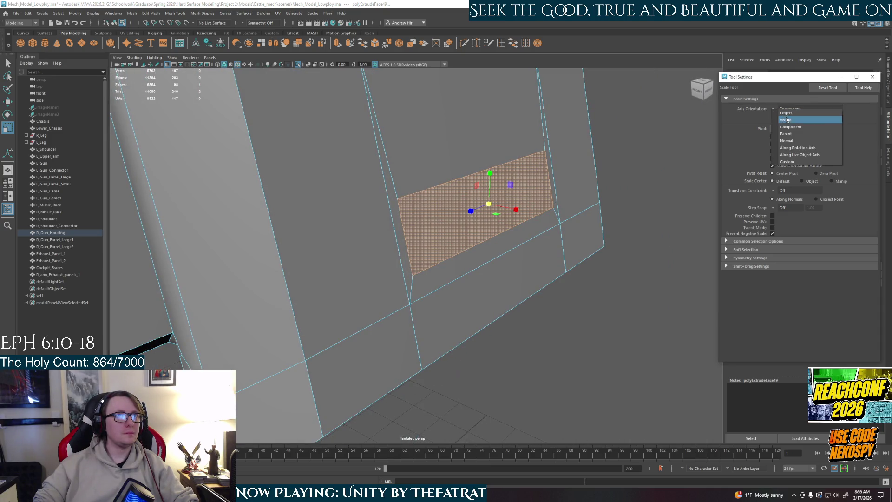
pyautogui.click(786, 113)
pyautogui.click(773, 109)
pyautogui.click(786, 128)
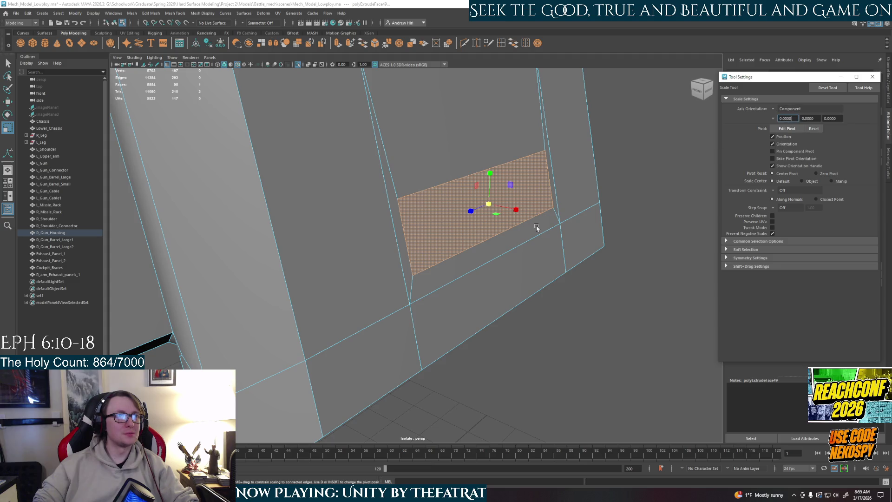
pyautogui.keyDown('alt'); pyautogui.moveTo(538, 225); pyautogui.dragTo(488, 219); pyautogui.keyUp('alt')
pyautogui.press('space')
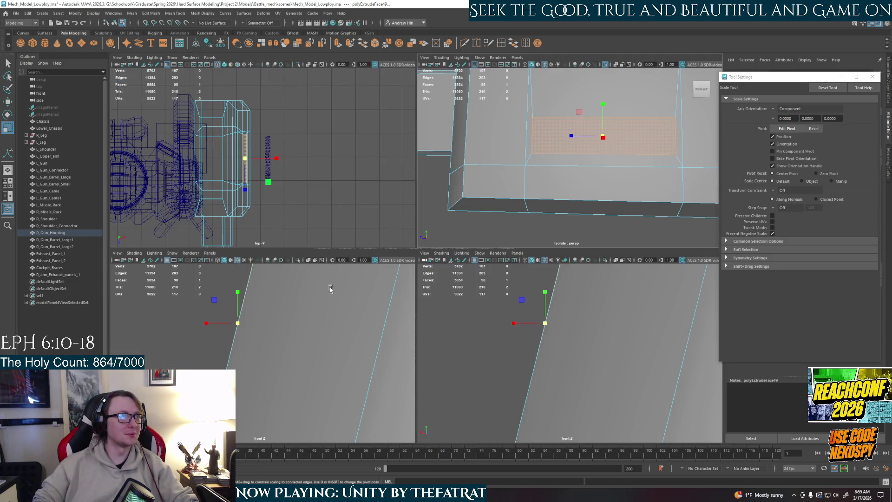
pyautogui.press('space')
# Edit the manipulator pivot so its axis lines up with the housing's slanted side edge.
pyautogui.press('d')
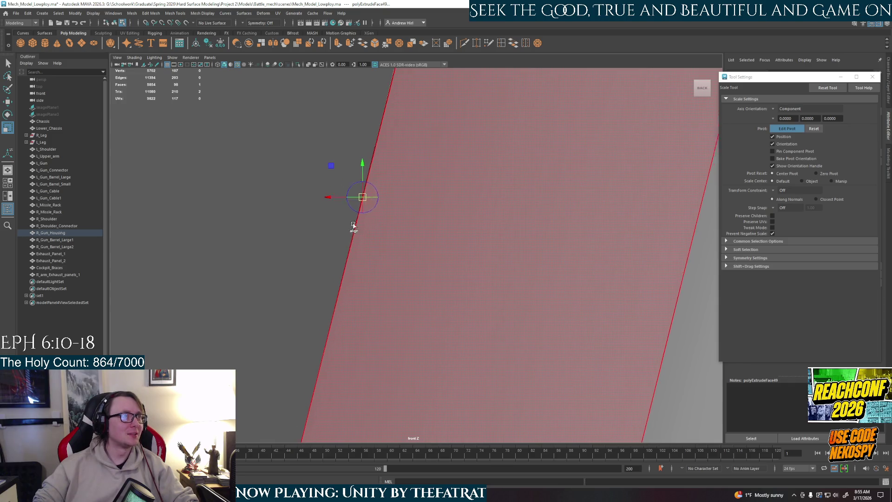
pyautogui.keyDown('alt'); pyautogui.moveTo(364, 251); pyautogui.dragTo(355, 231, button='middle'); pyautogui.keyUp('alt')
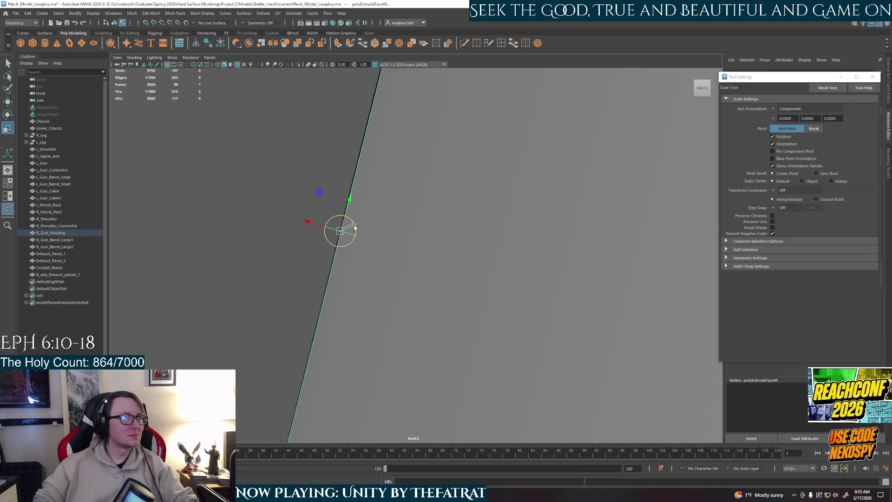
pyautogui.press('d')
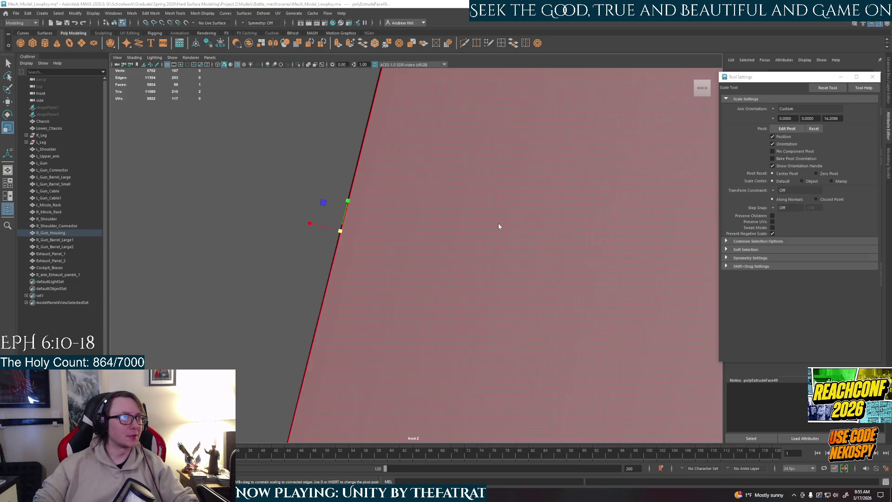
pyautogui.press('space')
pyautogui.press('d')
pyautogui.moveTo(588, 121)
pyautogui.mouseDown()
pyautogui.moveTo(606, 110)
pyautogui.moveTo(578, 144)
pyautogui.mouseUp()
pyautogui.click(578, 144)
pyautogui.press('d')
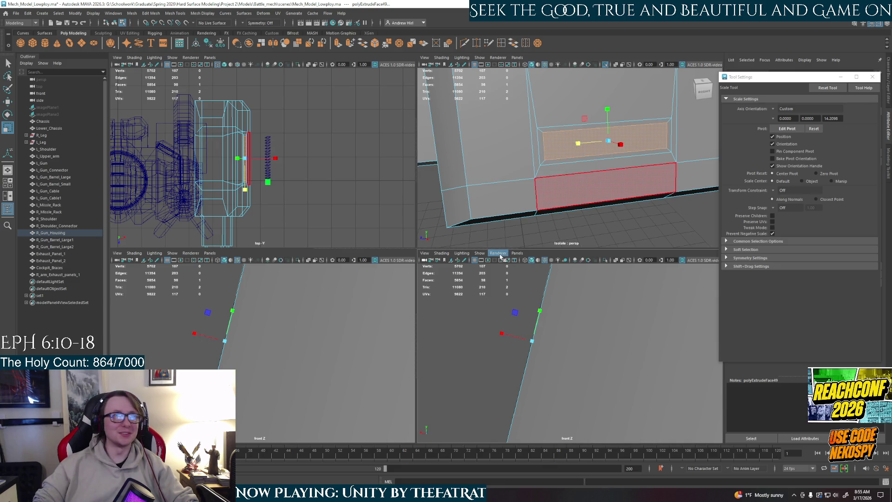
pyautogui.moveTo(587, 186)
pyautogui.keyDown('alt'); pyautogui.mouseDown()
pyautogui.moveTo(536, 182)
pyautogui.moveTo(565, 203)
pyautogui.mouseUp(); pyautogui.keyUp('alt')
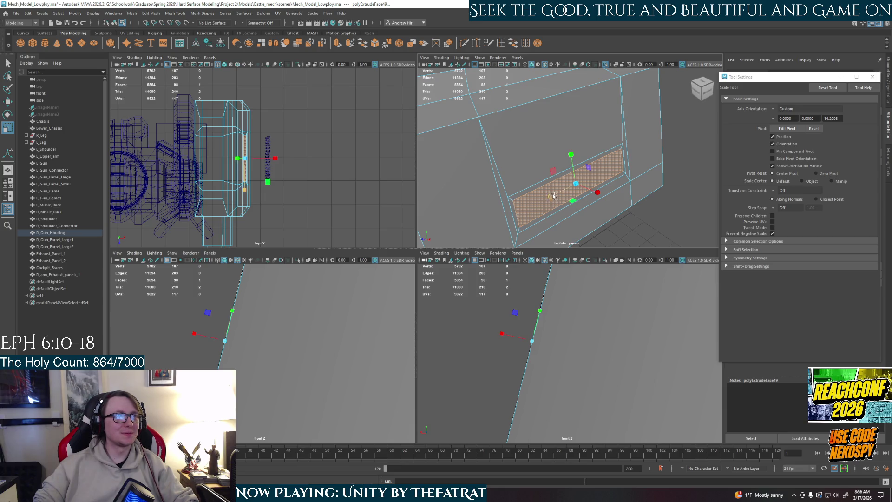
# Extrude the slot face and push it inward to Local Translate Z -12.16, then select the lining face ring.
pyautogui.moveTo(552, 197)
pyautogui.keyDown('alt'); pyautogui.mouseDown()
pyautogui.moveTo(575, 159)
pyautogui.moveTo(578, 186)
pyautogui.mouseUp(); pyautogui.keyUp('alt')
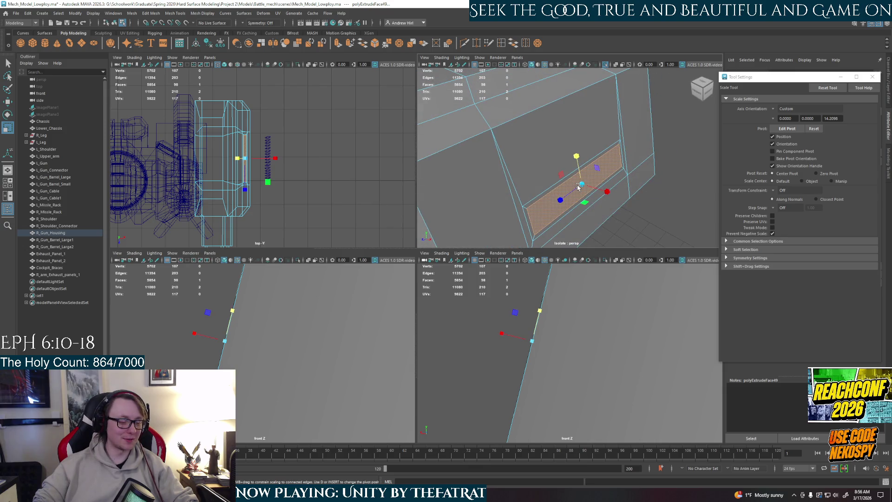
pyautogui.press('e')
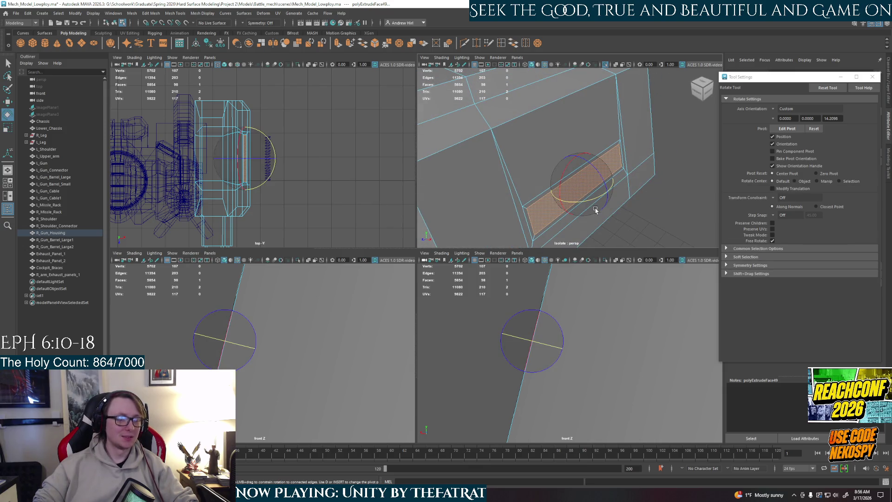
pyautogui.hotkey('ctrl', 'e')
pyautogui.moveTo(599, 189); pyautogui.dragTo(548, 158)
pyautogui.press('q')
pyautogui.moveTo(521, 160); pyautogui.dragTo(489, 163, button='right')
pyautogui.doubleClick(488, 163)
pyautogui.keyDown('alt'); pyautogui.moveTo(589, 207); pyautogui.dragTo(625, 220); pyautogui.keyUp('alt')
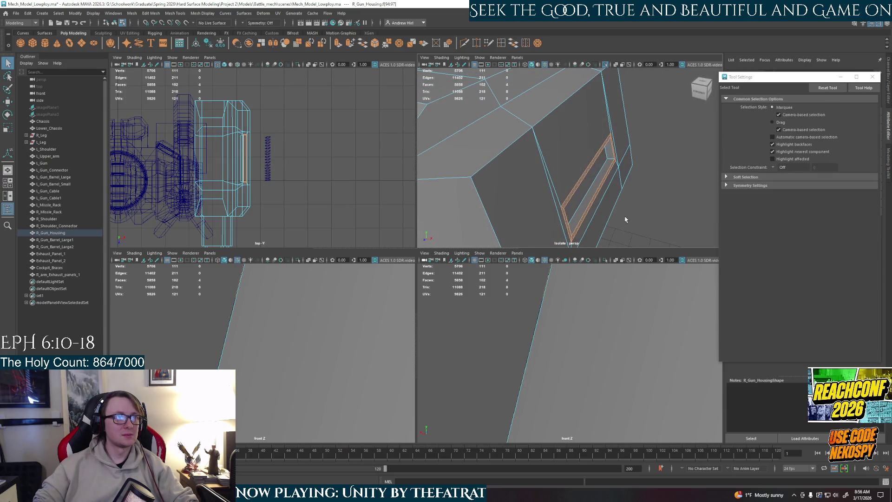
# Extrude the ring of faces lining the slot to form an inner frame.
pyautogui.hotkey('ctrl', 'e')
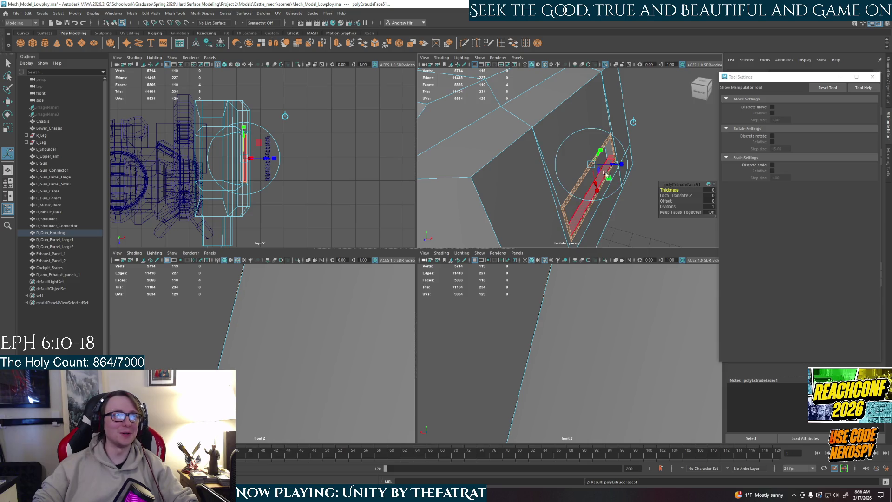
pyautogui.press('F8')
pyautogui.hotkey('ctrl', '1')
pyautogui.keyDown('alt'); pyautogui.moveTo(524, 166); pyautogui.dragTo(549, 181); pyautogui.keyUp('alt')
# Select the slot's edge loop, try an edge extrude, undo it, and reselect the full loop.
pyautogui.moveTo(539, 180); pyautogui.dragTo(535, 167, button='right')
pyautogui.doubleClick(529, 184)
pyautogui.keyDown('alt'); pyautogui.moveTo(530, 183); pyautogui.dragTo(512, 172); pyautogui.keyUp('alt')
pyautogui.press('f')
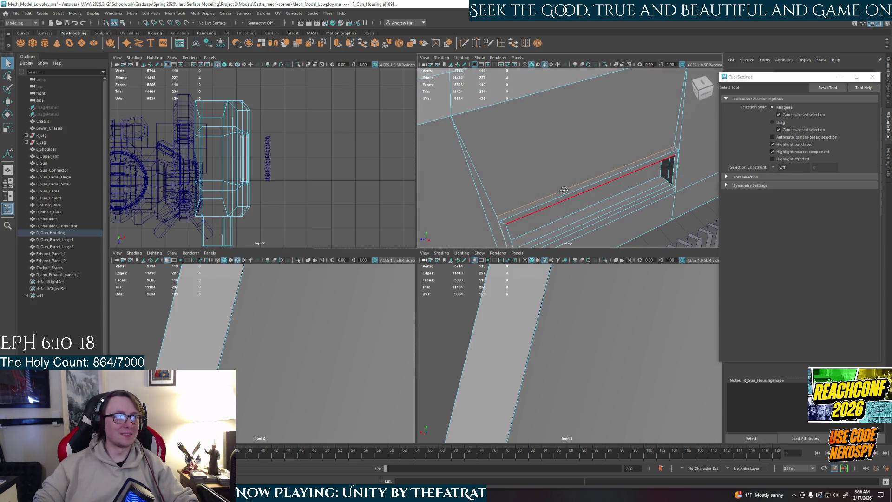
pyautogui.hotkey('ctrl', 'e')
pyautogui.press('r')
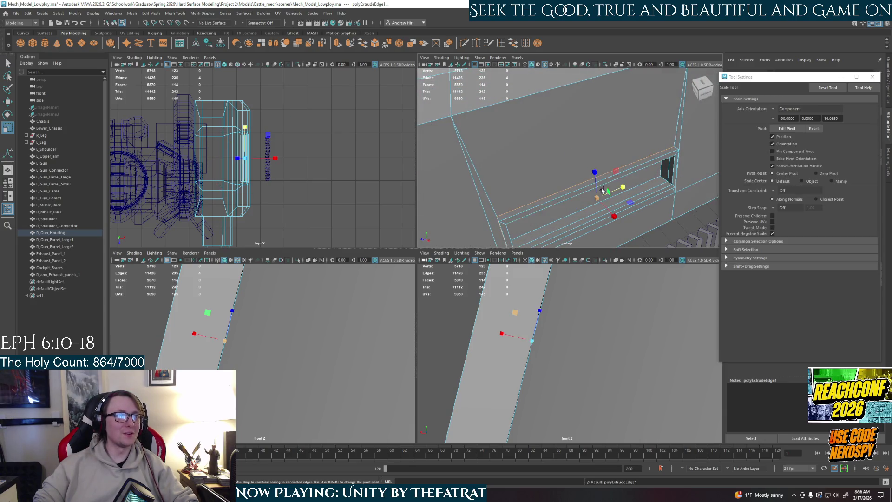
pyautogui.hotkey('ctrl', 'z')
pyautogui.hotkey('ctrl', 'z')
pyautogui.hotkey('ctrl', 'z')
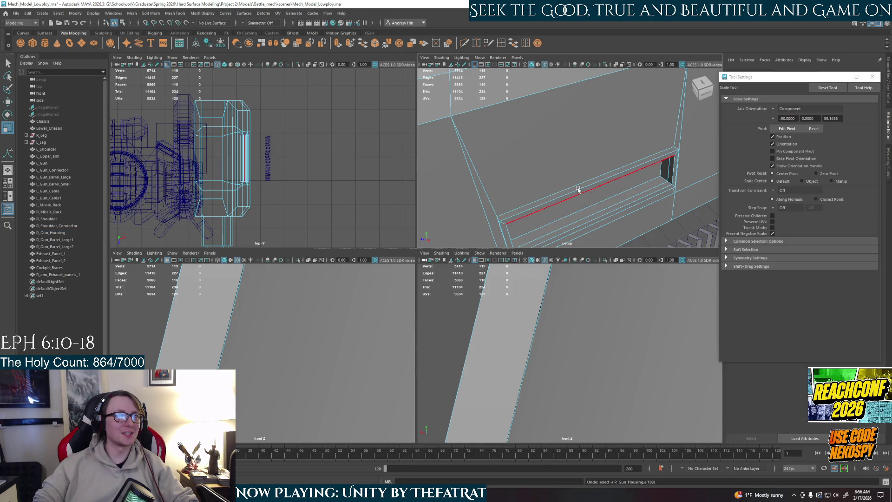
pyautogui.hotkey('shift', 'z')
pyautogui.hotkey('shift', 'z')
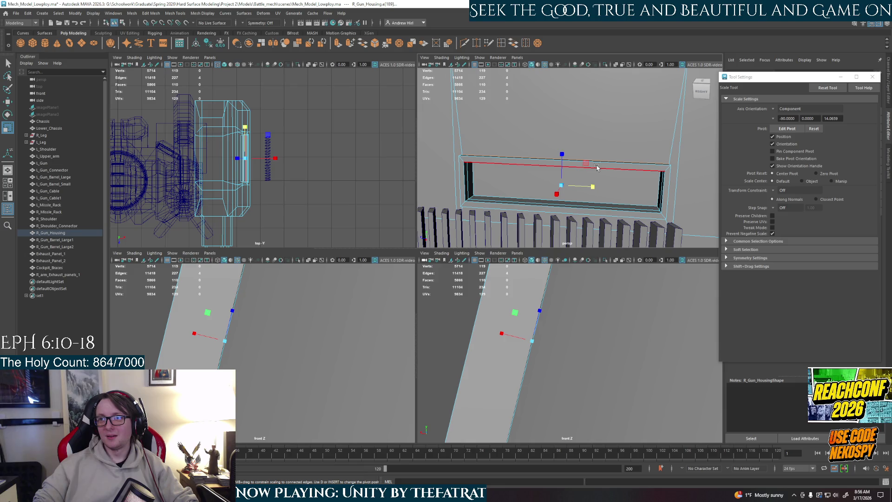
# Scale the slot's top edge loop to reshape the recess opening on the right gun housing.
pyautogui.scroll(-3, 597, 168)
pyautogui.scroll(4, 597, 167)
pyautogui.moveTo(597, 167)
pyautogui.keyDown('alt'); pyautogui.mouseDown()
pyautogui.moveTo(600, 181)
pyautogui.moveTo(629, 180)
pyautogui.mouseUp(); pyautogui.keyUp('alt')
pyautogui.moveTo(599, 154)
pyautogui.mouseDown()
pyautogui.moveTo(561, 167)
pyautogui.moveTo(530, 147)
pyautogui.moveTo(592, 182)
pyautogui.mouseUp()
pyautogui.moveTo(646, 171); pyautogui.dragTo(617, 162)
# Return the housing to Object Mode and select the exhaust panel with the Move tool.
pyautogui.scroll(-5, 617, 162)
pyautogui.moveTo(580, 154); pyautogui.dragTo(581, 130, button='right')
pyautogui.click(536, 222)
pyautogui.keyDown('alt'); pyautogui.moveTo(536, 222); pyautogui.dragTo(579, 214); pyautogui.keyUp('alt')
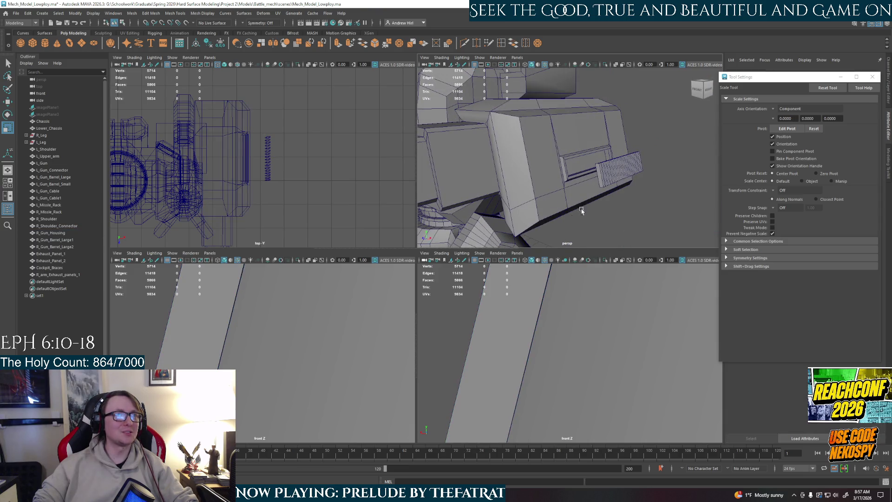
pyautogui.click(619, 183)
pyautogui.press('w')
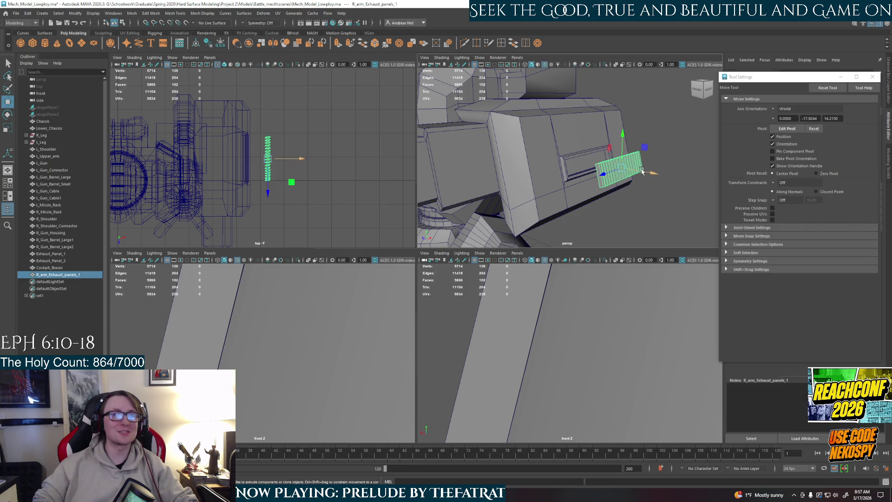
# Slide R_arm_Exhaust_panels_1 along X into the housing recess, framing it and nudging it deeper.
pyautogui.moveTo(643, 174); pyautogui.dragTo(608, 164)
pyautogui.press('f')
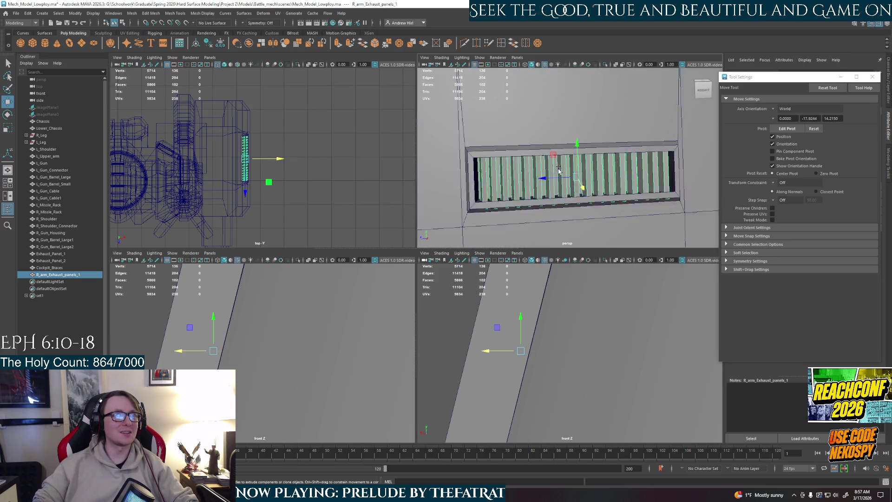
pyautogui.moveTo(568, 150)
pyautogui.keyDown('alt'); pyautogui.mouseDown()
pyautogui.moveTo(641, 201)
pyautogui.moveTo(631, 168)
pyautogui.moveTo(628, 174)
pyautogui.moveTo(657, 181)
pyautogui.moveTo(648, 199)
pyautogui.moveTo(562, 188)
pyautogui.mouseUp(); pyautogui.keyUp('alt')
pyautogui.moveTo(501, 185); pyautogui.dragTo(491, 189)
# Frame the whole mech, deselect the panel, and select the right gun housing from its right side.
pyautogui.press('a')
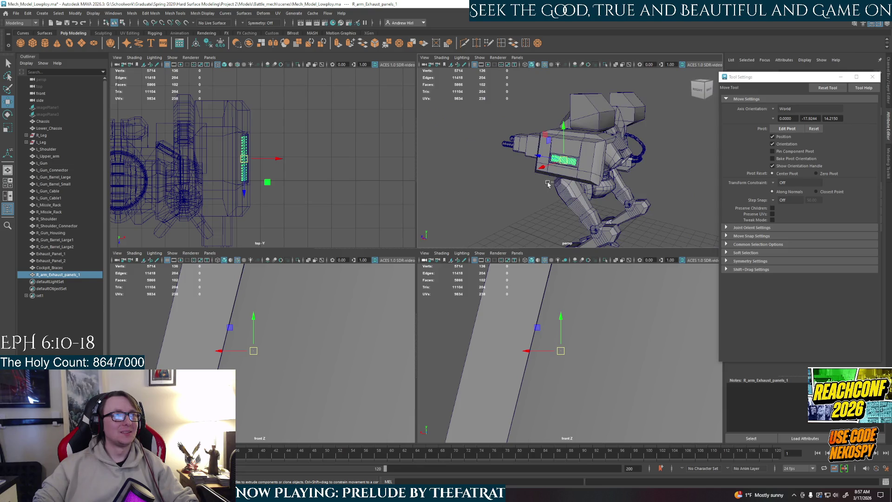
pyautogui.click(548, 185)
pyautogui.moveTo(534, 190); pyautogui.dragTo(534, 178, button='right')
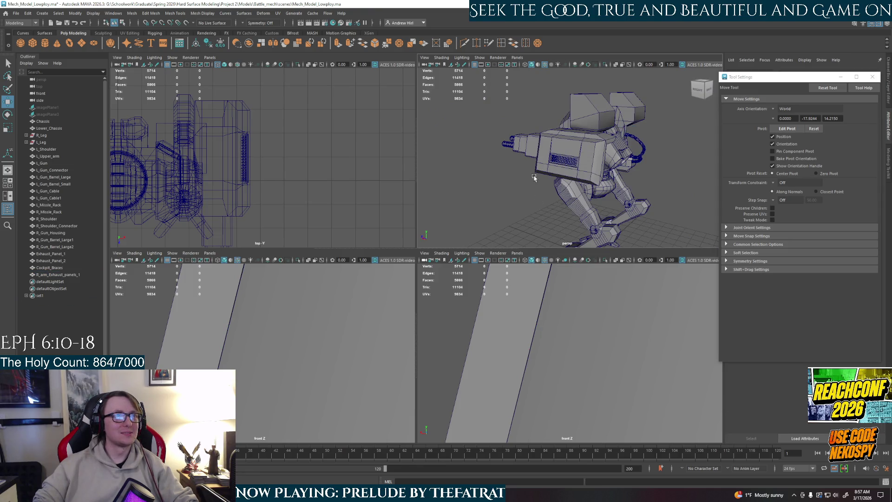
pyautogui.click(565, 170)
pyautogui.keyDown('alt'); pyautogui.moveTo(565, 170); pyautogui.dragTo(600, 151); pyautogui.keyUp('alt')
pyautogui.moveTo(599, 151); pyautogui.dragTo(614, 144, button='right')
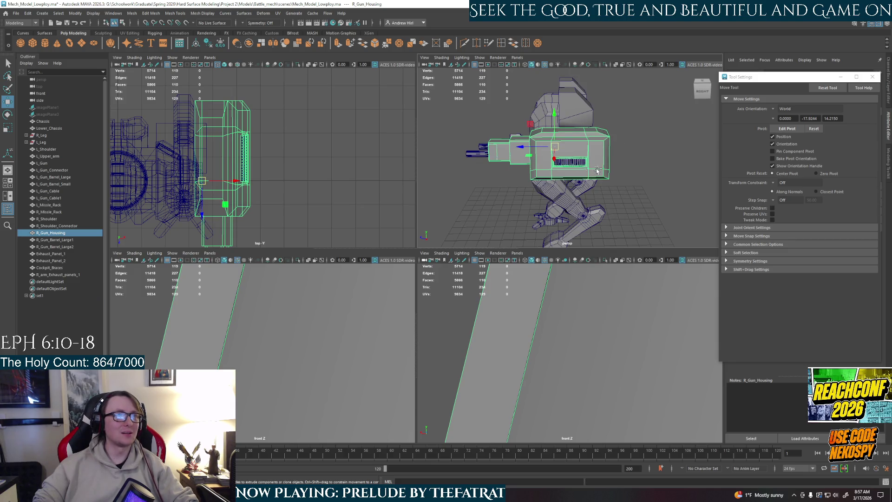
# Deselect the housing, maximize the persp view, and orbit to a side view of the gun housing.
pyautogui.click(604, 151)
pyautogui.press('space')
pyautogui.scroll(5, 398, 233)
pyautogui.moveTo(398, 233)
pyautogui.keyDown('alt'); pyautogui.mouseDown()
pyautogui.moveTo(448, 235)
pyautogui.moveTo(354, 224)
pyautogui.moveTo(400, 246)
pyautogui.moveTo(546, 218)
pyautogui.moveTo(396, 157)
pyautogui.moveTo(394, 179)
pyautogui.mouseUp(); pyautogui.keyUp('alt')
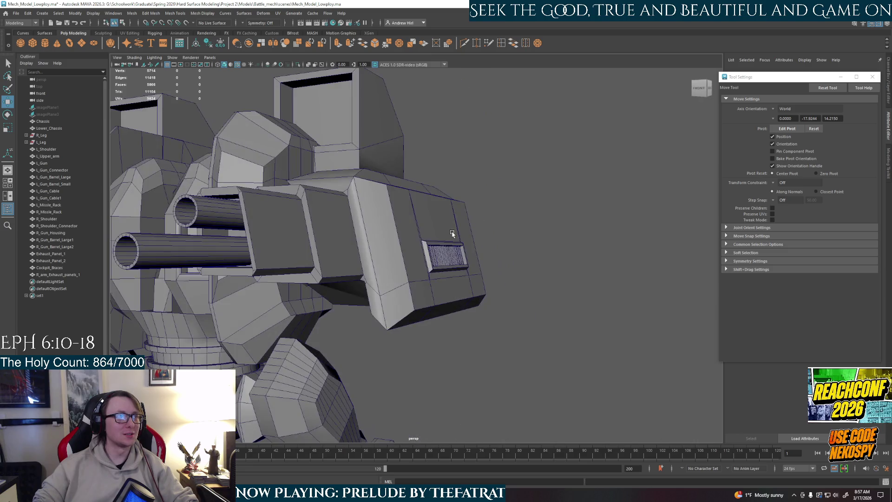
pyautogui.moveTo(410, 217)
pyautogui.keyDown('alt'); pyautogui.mouseDown()
pyautogui.moveTo(476, 213)
pyautogui.moveTo(534, 225)
pyautogui.moveTo(502, 223)
pyautogui.mouseUp(); pyautogui.keyUp('alt')
pyautogui.scroll(6, 465, 218)
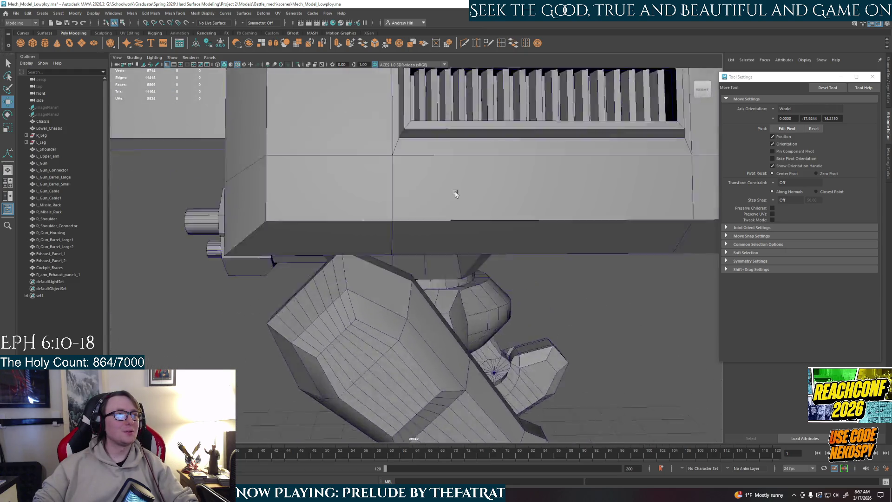
pyautogui.scroll(-10, 435, 300)
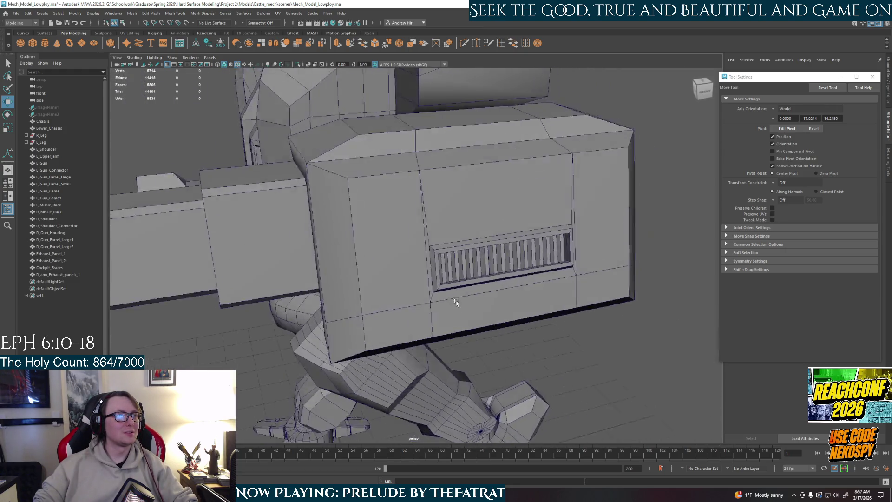
pyautogui.keyDown('alt'); pyautogui.moveTo(463, 299); pyautogui.dragTo(467, 296); pyautogui.keyUp('alt')
pyautogui.moveTo(463, 285)
pyautogui.keyDown('alt'); pyautogui.mouseDown()
pyautogui.moveTo(343, 304)
pyautogui.moveTo(391, 301)
pyautogui.mouseUp(); pyautogui.keyUp('alt')
pyautogui.scroll(5, 392, 301)
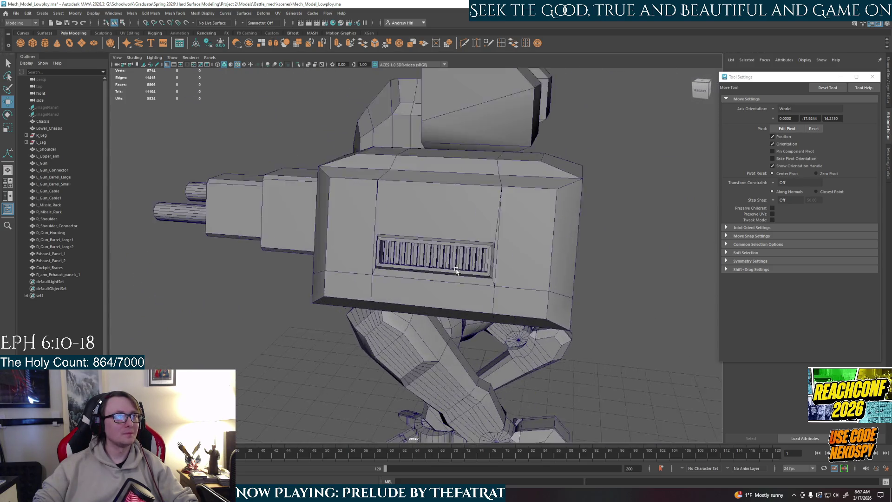
# Scale the vertical edges beside the vent outward in World orientation, then accept the AutoSave prompt.
pyautogui.moveTo(533, 279)
pyautogui.mouseDown(button='right')
pyautogui.moveTo(557, 285)
pyautogui.moveTo(535, 205)
pyautogui.mouseUp(button='right')
pyautogui.doubleClick(355, 297)
pyautogui.press('r')
pyautogui.keyDown('alt'); pyautogui.moveTo(372, 281); pyautogui.dragTo(395, 284); pyautogui.keyUp('alt')
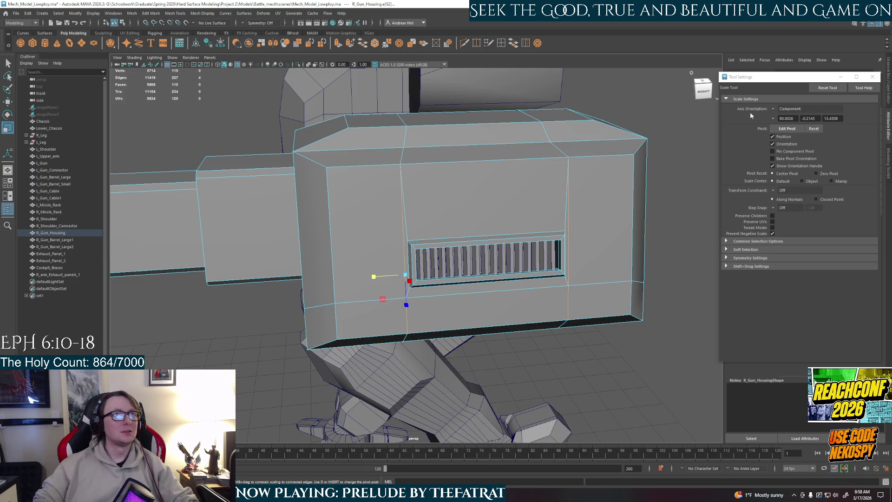
pyautogui.click(775, 108)
pyautogui.click(788, 119)
pyautogui.moveTo(457, 247)
pyautogui.mouseDown()
pyautogui.moveTo(533, 280)
pyautogui.moveTo(554, 241)
pyautogui.mouseUp()
pyautogui.moveTo(553, 240)
pyautogui.mouseDown(button='right')
pyautogui.moveTo(594, 216)
pyautogui.moveTo(590, 223)
pyautogui.mouseUp(button='right')
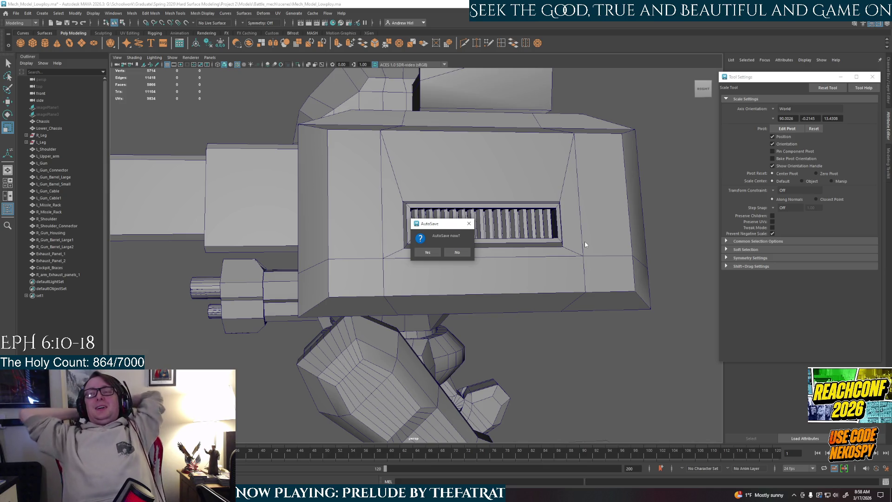
pyautogui.click(428, 251)
# Select the faces of the vent frame, including its bottom inner strip.
pyautogui.scroll(4, 426, 244)
pyautogui.moveTo(409, 232); pyautogui.dragTo(411, 248, button='right')
pyautogui.click(411, 234)
pyautogui.keyDown('shift'); pyautogui.click(396, 225); pyautogui.keyUp('shift')
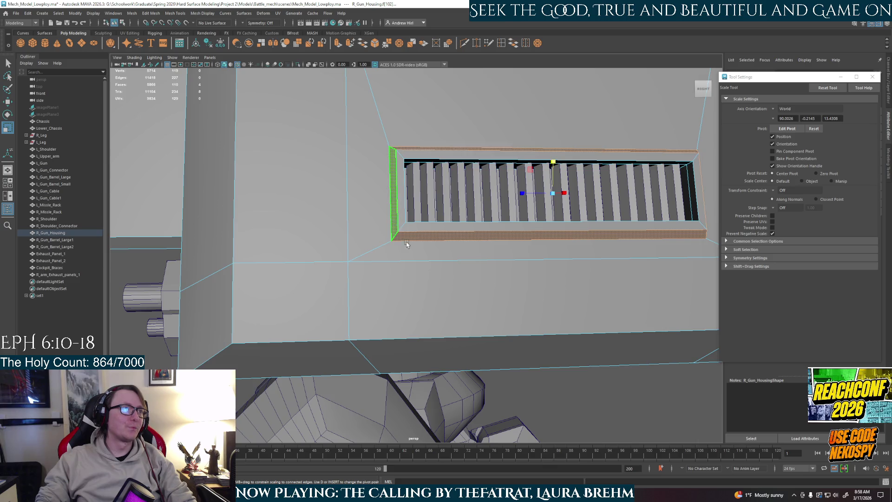
pyautogui.keyDown('alt'); pyautogui.moveTo(395, 225); pyautogui.dragTo(432, 260); pyautogui.keyUp('alt')
pyautogui.keyDown('shift'); pyautogui.click(558, 253); pyautogui.keyUp('shift')
pyautogui.keyDown('shift'); pyautogui.click(456, 323); pyautogui.keyUp('shift')
pyautogui.keyDown('shift'); pyautogui.click(458, 326); pyautogui.keyUp('shift')
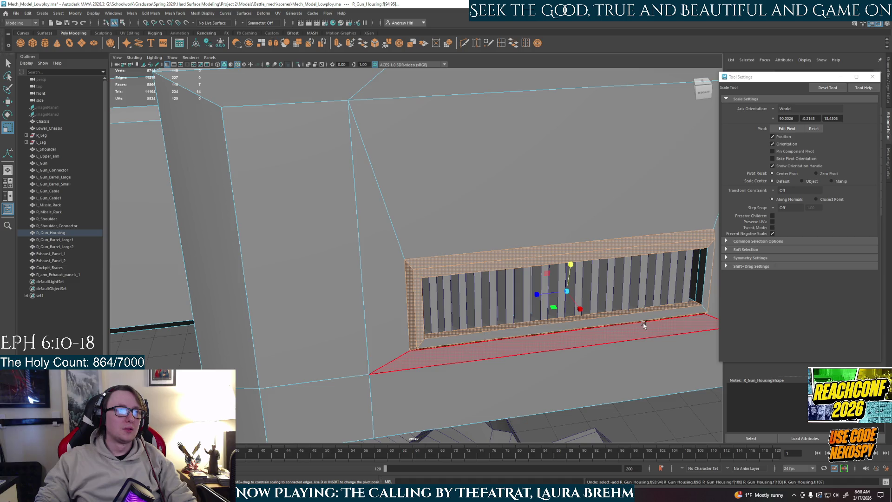
pyautogui.keyDown('alt'); pyautogui.moveTo(643, 325); pyautogui.dragTo(642, 309); pyautogui.keyUp('alt')
# Reselect the bottom strip, the face loop framing the vent, and the frame's right strip.
pyautogui.press('q')
pyautogui.click(574, 234)
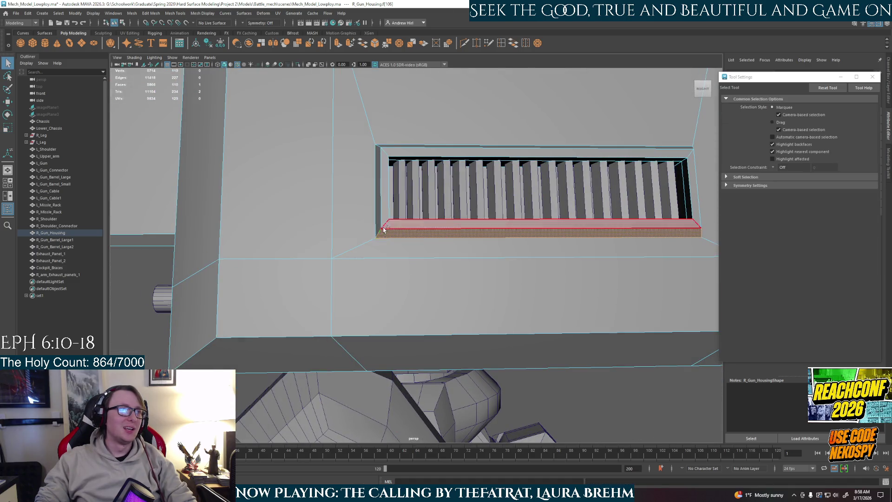
pyautogui.keyDown('shift'); pyautogui.doubleClick(379, 200); pyautogui.keyUp('shift')
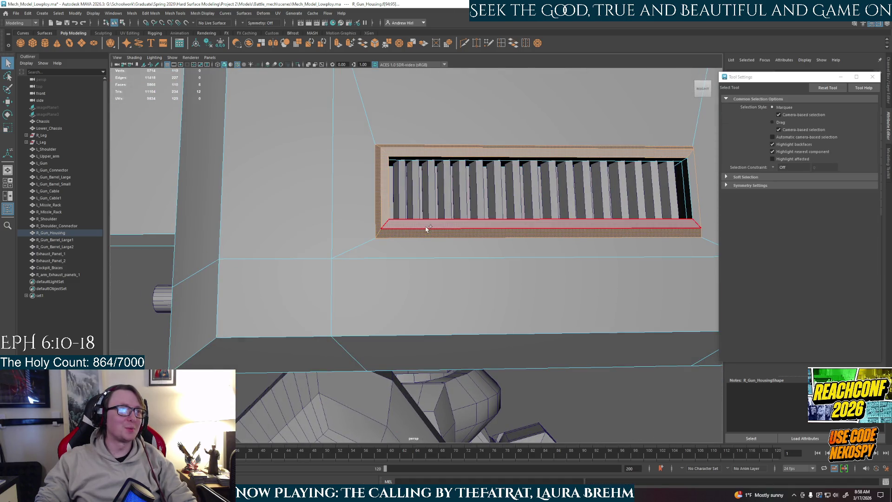
pyautogui.keyDown('shift'); pyautogui.click(697, 185); pyautogui.keyUp('shift')
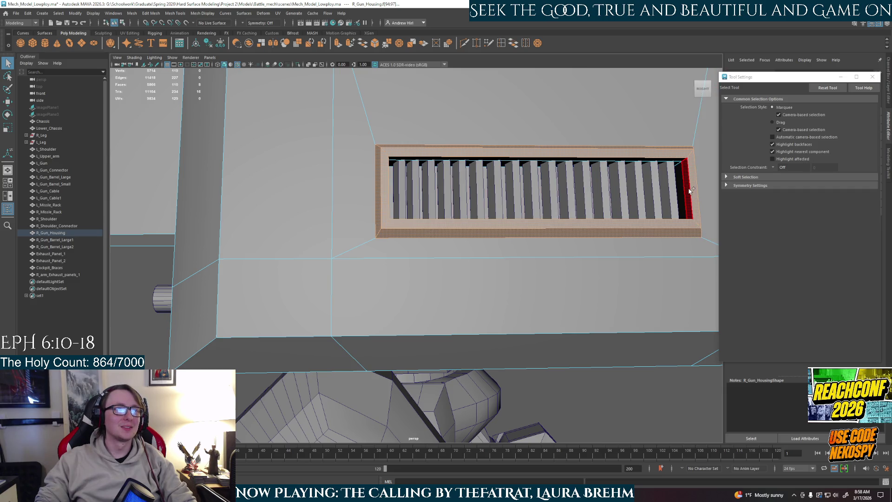
# Return to Object Mode, quit Maya, and save changes to Mech_Model_Lowpoly.ma.
pyautogui.moveTo(688, 105); pyautogui.dragTo(695, 90, button='right')
pyautogui.hotkey('ctrl', 'n')
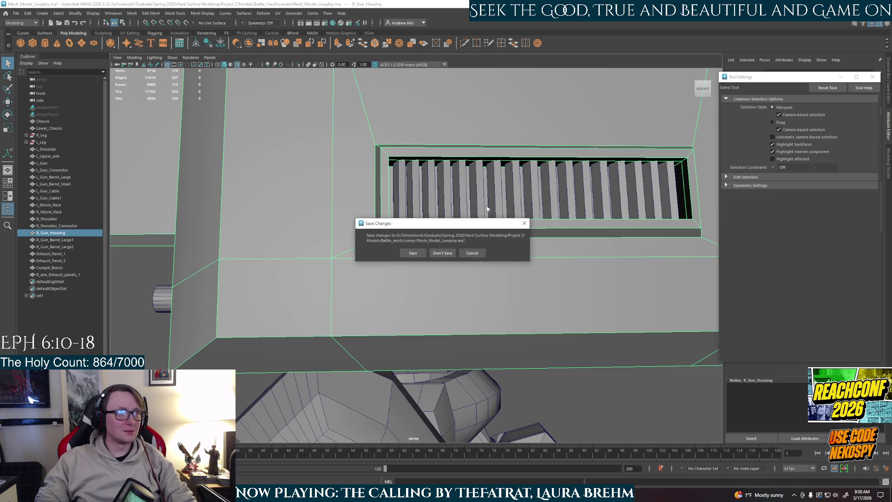
pyautogui.click(412, 253)
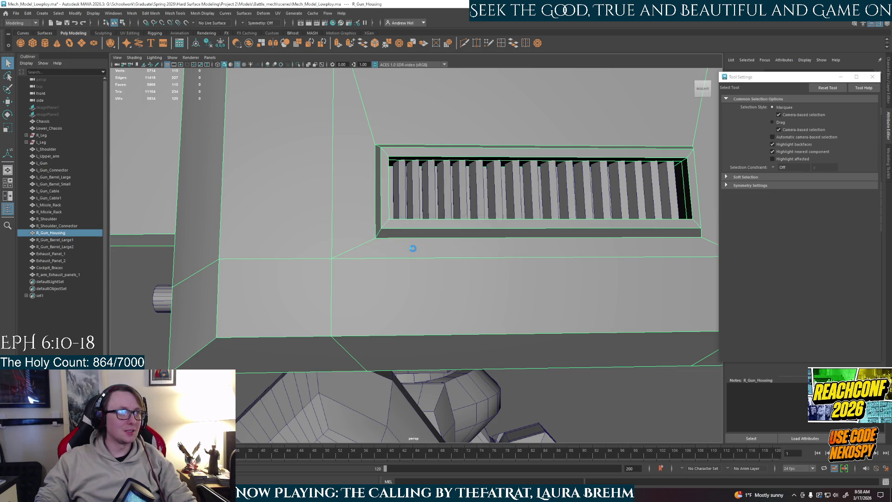
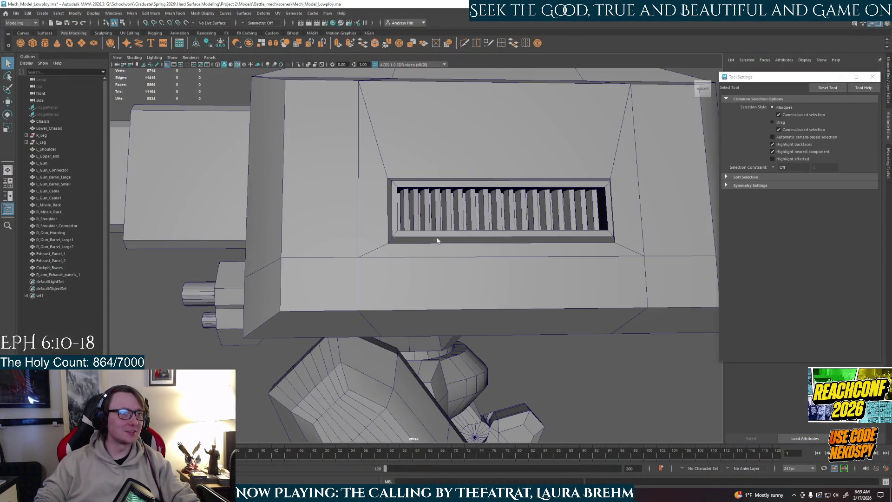
# Select R_Gun_Housing, isolate it with Ctrl+1, and switch to face selection.
pyautogui.click(432, 226)
pyautogui.moveTo(433, 225); pyautogui.dragTo(471, 212, button='right')
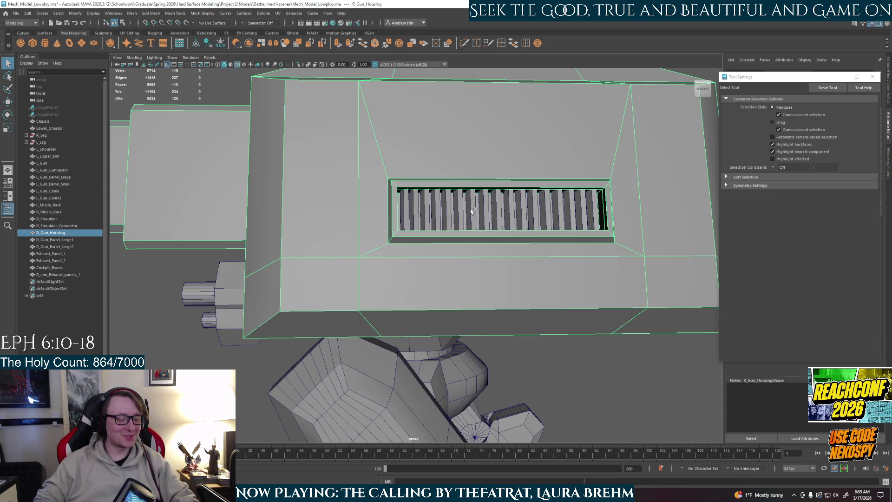
pyautogui.hotkey('ctrl', '1')
pyautogui.moveTo(466, 205)
pyautogui.keyDown('alt'); pyautogui.mouseDown()
pyautogui.moveTo(446, 204)
pyautogui.moveTo(465, 203)
pyautogui.mouseUp(); pyautogui.keyUp('alt')
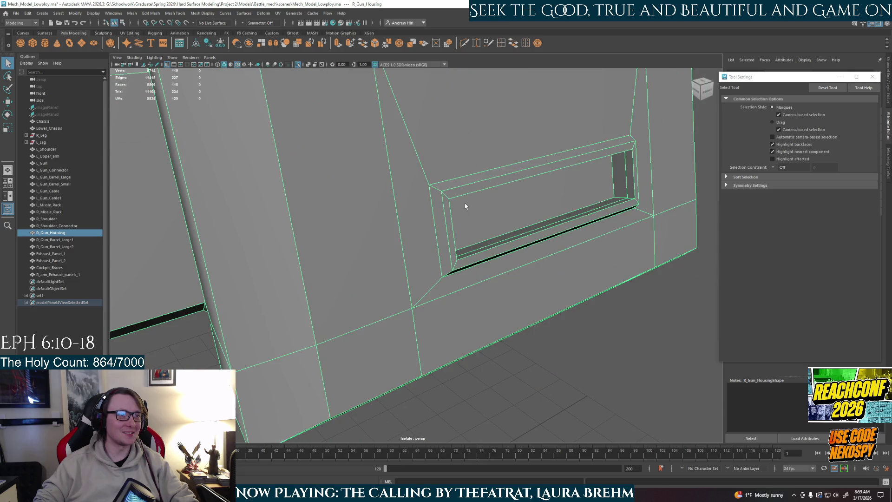
pyautogui.moveTo(445, 197); pyautogui.dragTo(444, 191, button='right')
# Select the vent's inset ring plus its left, bottom, right and top inner strip faces.
pyautogui.click(444, 190)
pyautogui.doubleClick(438, 208)
pyautogui.keyDown('alt'); pyautogui.moveTo(464, 214); pyautogui.dragTo(297, 200); pyautogui.keyUp('alt')
pyautogui.click(272, 184)
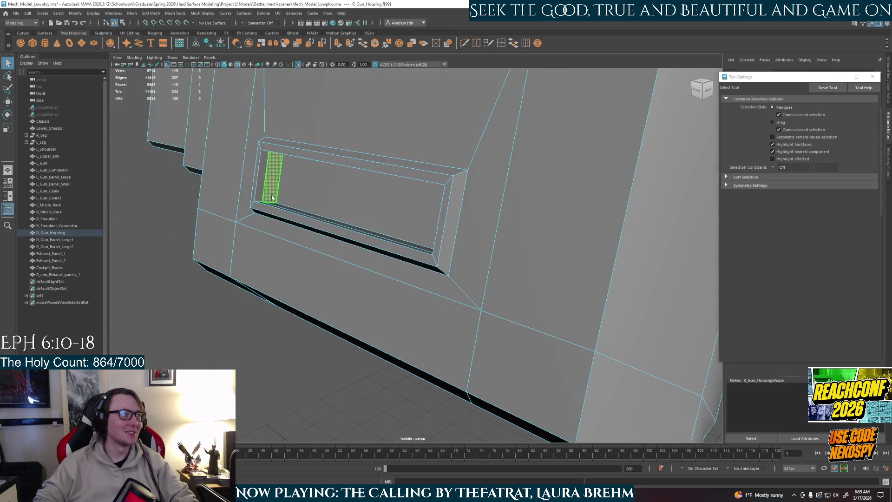
pyautogui.keyDown('shift'); pyautogui.click(281, 208); pyautogui.keyUp('shift')
pyautogui.keyDown('shift'); pyautogui.click(263, 180); pyautogui.keyUp('shift')
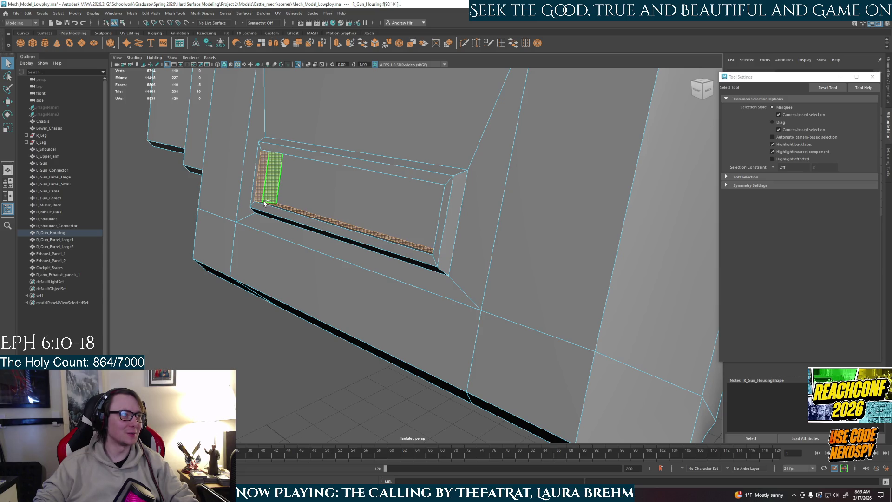
pyautogui.keyDown('shift'); pyautogui.click(446, 218); pyautogui.keyUp('shift')
pyautogui.keyDown('shift'); pyautogui.click(433, 179); pyautogui.keyUp('shift')
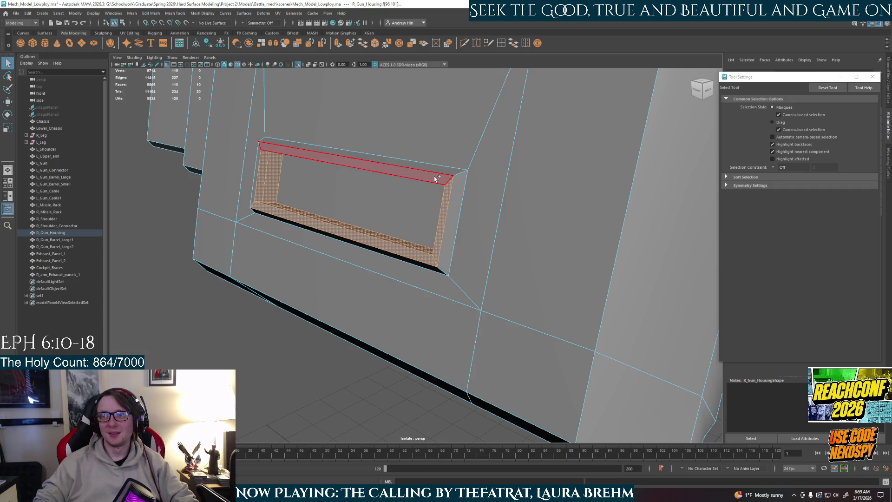
pyautogui.keyDown('shift'); pyautogui.click(418, 172); pyautogui.keyUp('shift')
pyautogui.keyDown('shift'); pyautogui.click(260, 176); pyautogui.keyUp('shift')
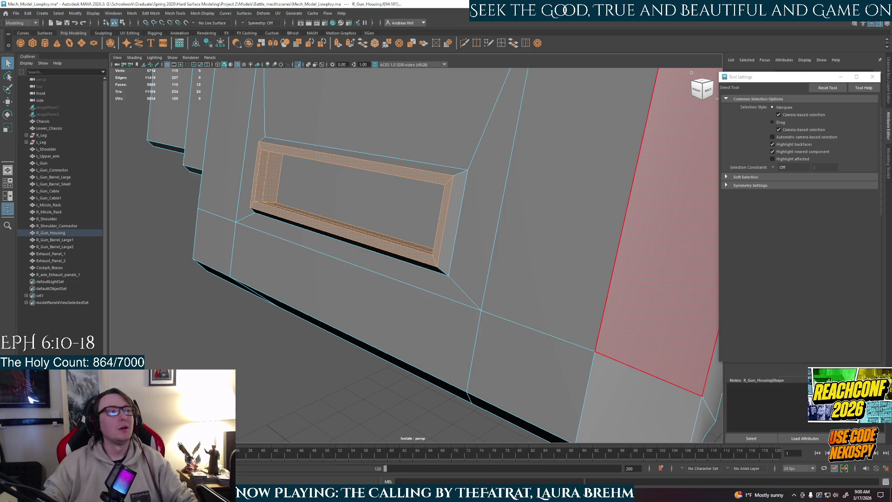
# Add the slot's small side faces and top faces to the selection.
pyautogui.click(459, 223)
pyautogui.keyDown('shift'); pyautogui.click(455, 223); pyautogui.keyUp('shift')
pyautogui.keyDown('shift'); pyautogui.click(456, 176); pyautogui.keyUp('shift')
pyautogui.moveTo(456, 179)
pyautogui.keyDown('alt'); pyautogui.mouseDown()
pyautogui.moveTo(449, 247)
pyautogui.moveTo(462, 253)
pyautogui.moveTo(439, 257)
pyautogui.mouseUp(); pyautogui.keyUp('alt')
# Activate the Scale tool with its Axis Orientation set to Component.
pyautogui.press('r')
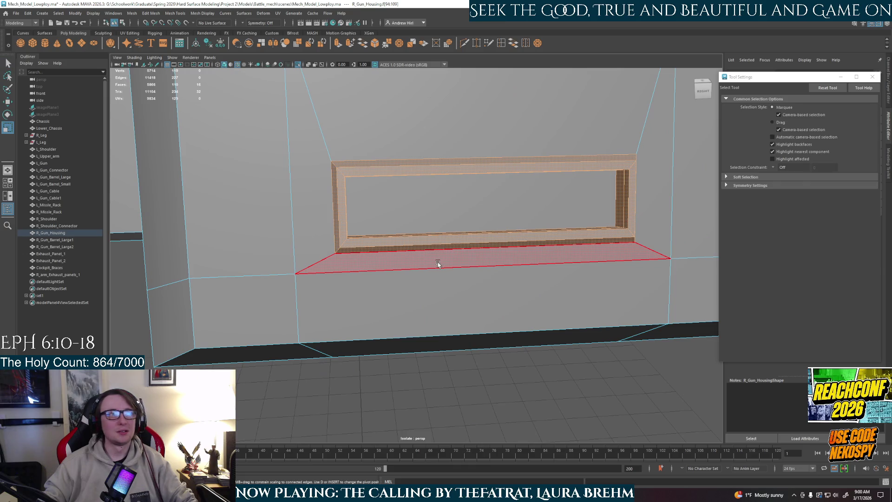
pyautogui.keyDown('alt'); pyautogui.moveTo(476, 285); pyautogui.dragTo(493, 279); pyautogui.keyUp('alt')
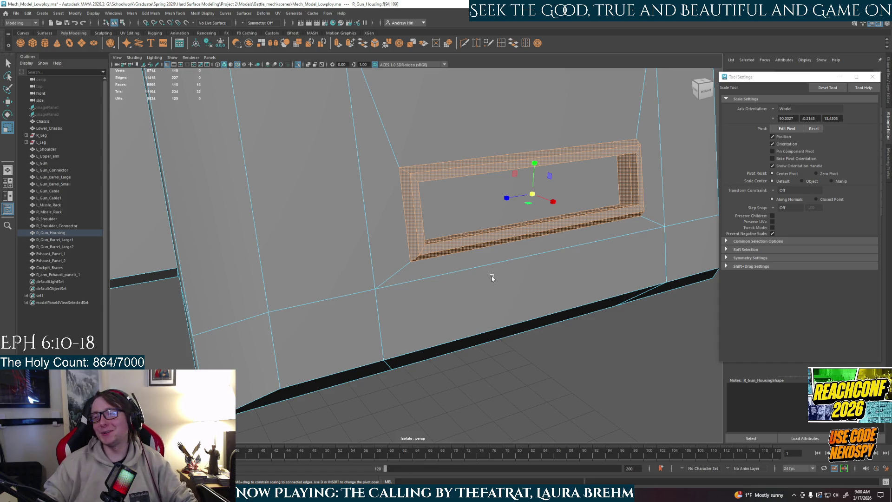
pyautogui.keyDown('alt'); pyautogui.moveTo(499, 275); pyautogui.dragTo(484, 309, button='middle'); pyautogui.keyUp('alt')
pyautogui.keyDown('alt'); pyautogui.moveTo(490, 326); pyautogui.dragTo(522, 284); pyautogui.keyUp('alt')
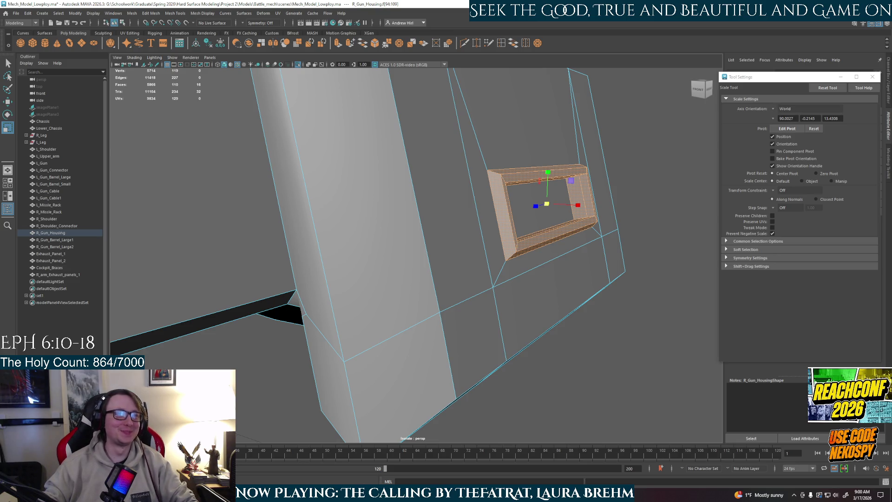
pyautogui.click(773, 108)
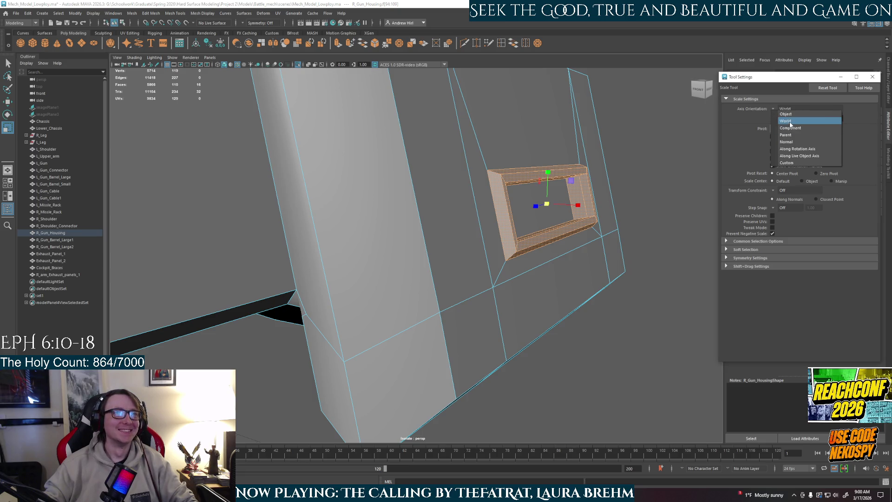
pyautogui.click(790, 124)
pyautogui.click(778, 111)
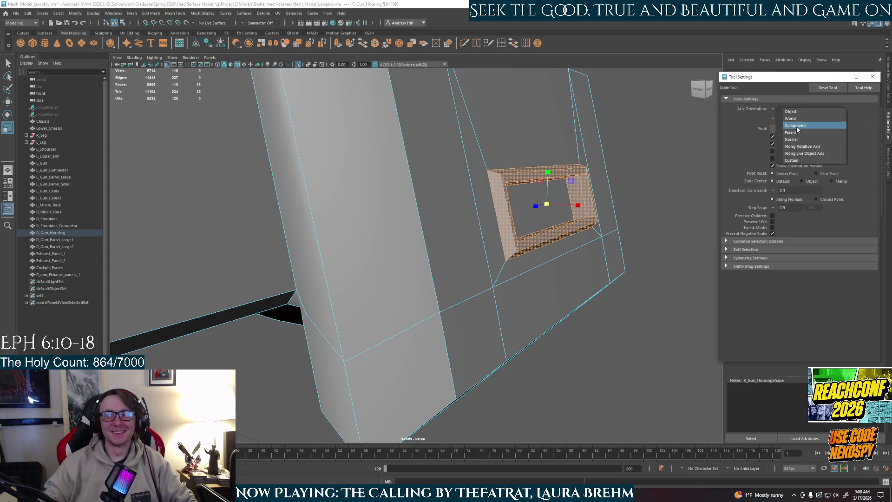
pyautogui.click(796, 128)
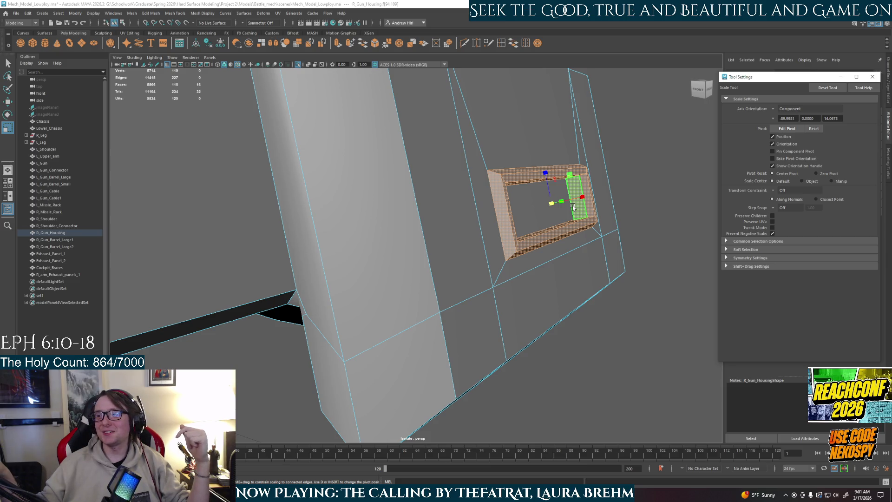
pyautogui.click(560, 175)
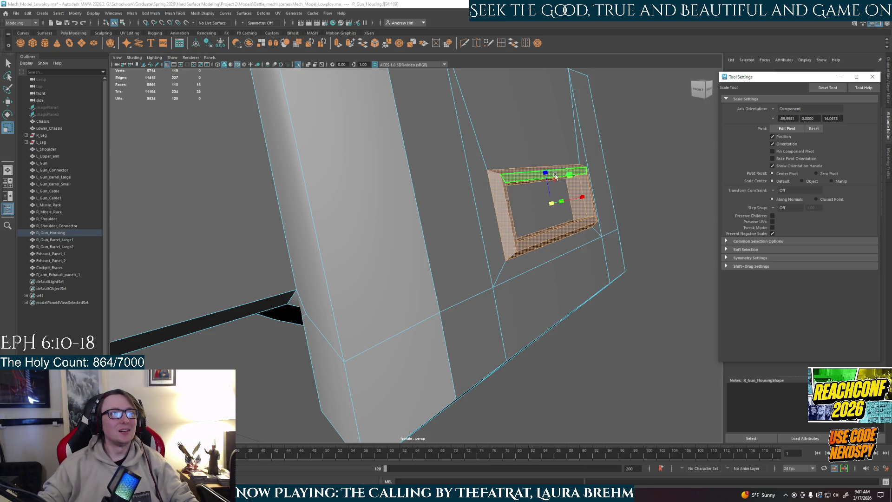
# Scale the frame so its top edge rises, then set Move's Axis Orientation to Component.
pyautogui.moveTo(559, 176); pyautogui.dragTo(545, 176)
pyautogui.press('w')
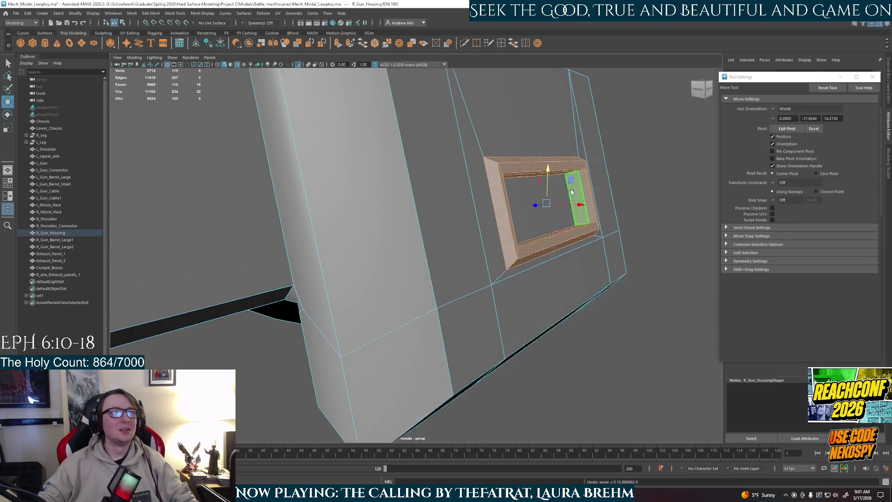
pyautogui.keyDown('alt'); pyautogui.moveTo(547, 174); pyautogui.dragTo(545, 190); pyautogui.keyUp('alt')
pyautogui.click(778, 109)
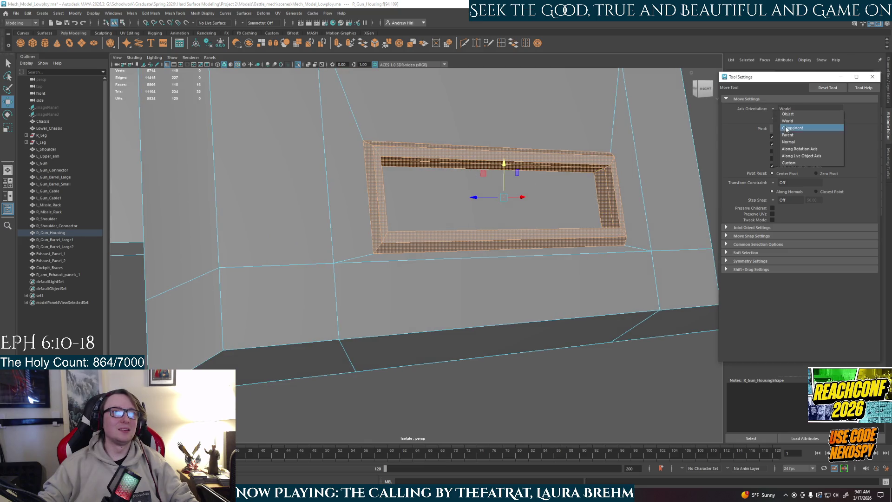
pyautogui.click(796, 133)
# Check the housing from several angles, clear the selection, and exit isolate select.
pyautogui.moveTo(605, 209)
pyautogui.keyDown('alt'); pyautogui.mouseDown()
pyautogui.moveTo(587, 210)
pyautogui.moveTo(552, 186)
pyautogui.moveTo(538, 191)
pyautogui.moveTo(534, 124)
pyautogui.moveTo(512, 201)
pyautogui.mouseUp(); pyautogui.keyUp('alt')
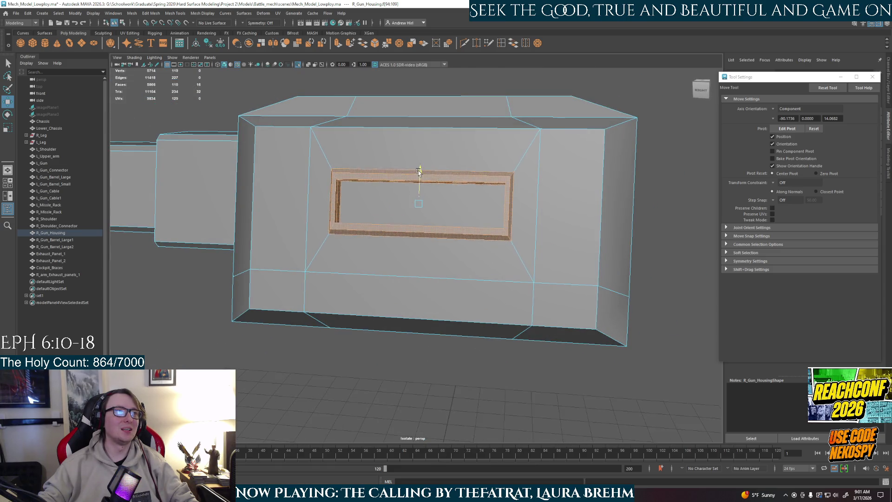
pyautogui.keyDown('alt'); pyautogui.moveTo(412, 191); pyautogui.dragTo(457, 232); pyautogui.keyUp('alt')
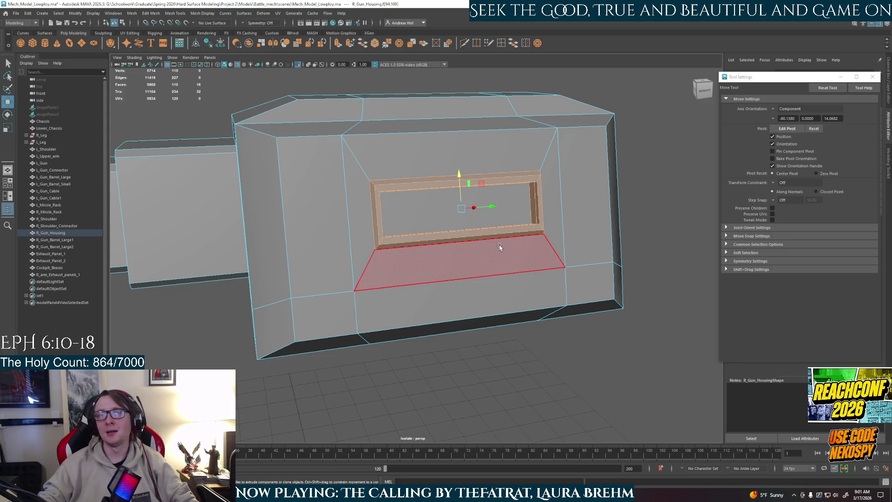
pyautogui.moveTo(437, 275)
pyautogui.keyDown('alt'); pyautogui.mouseDown()
pyautogui.moveTo(549, 353)
pyautogui.moveTo(516, 195)
pyautogui.mouseUp(); pyautogui.keyUp('alt')
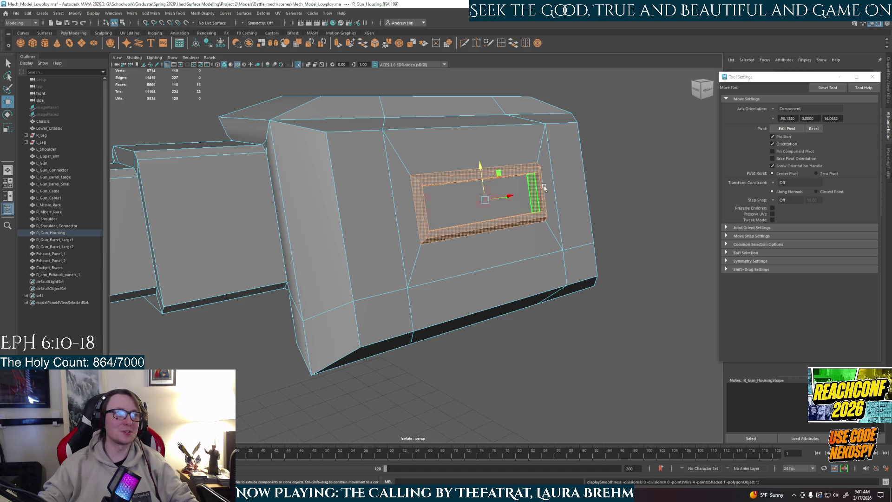
pyautogui.click(684, 205)
pyautogui.hotkey('ctrl', '1')
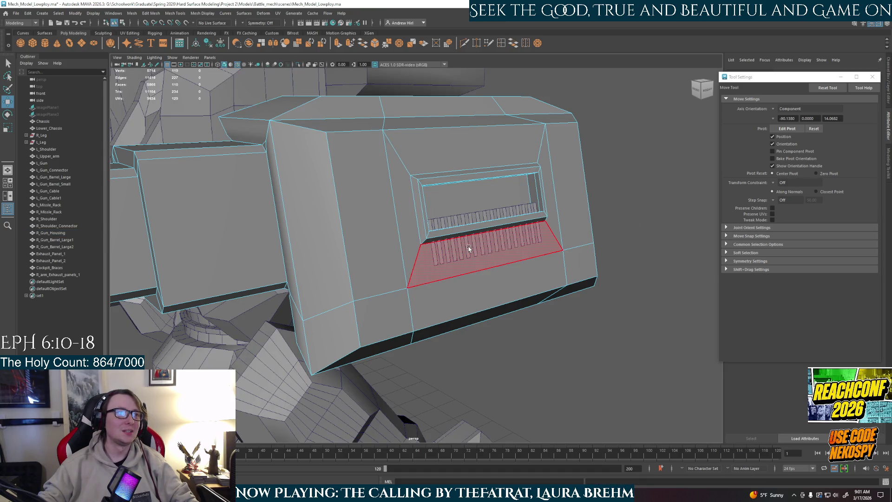
# Select the R_arm_Exhaust_panels_1 object and set Axis Orientation to Component.
pyautogui.click(464, 211)
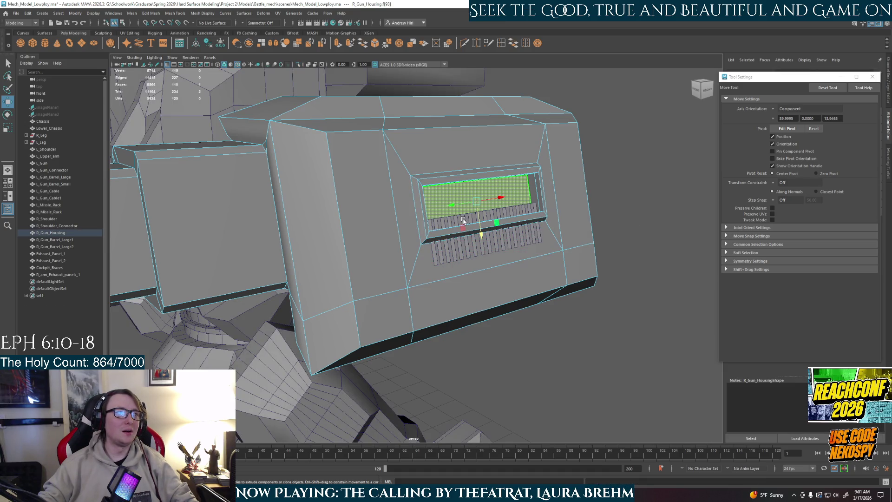
pyautogui.click(59, 274)
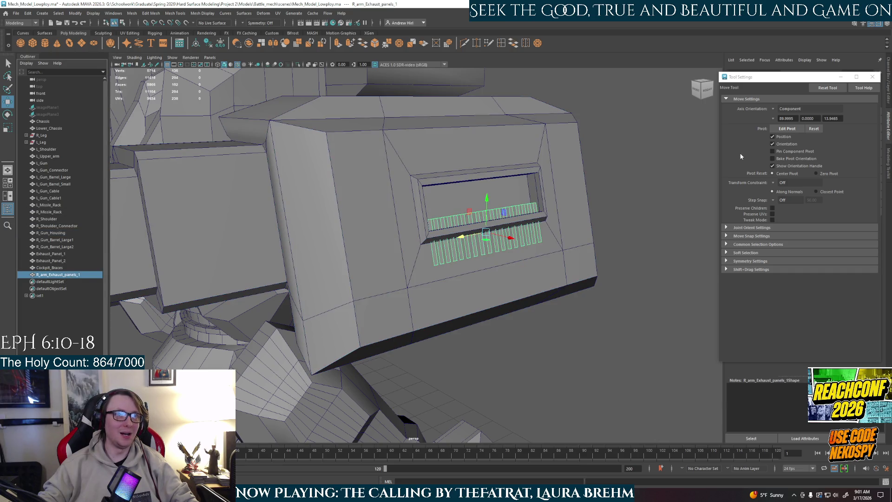
pyautogui.click(773, 108)
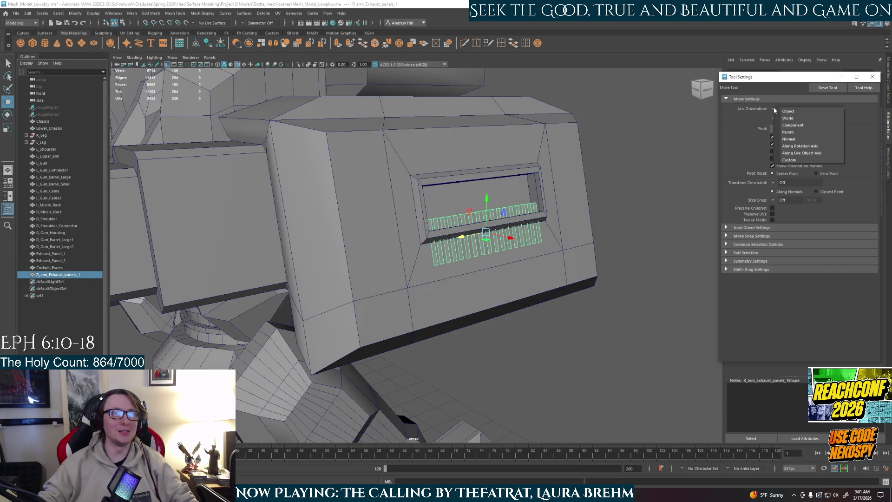
pyautogui.click(793, 126)
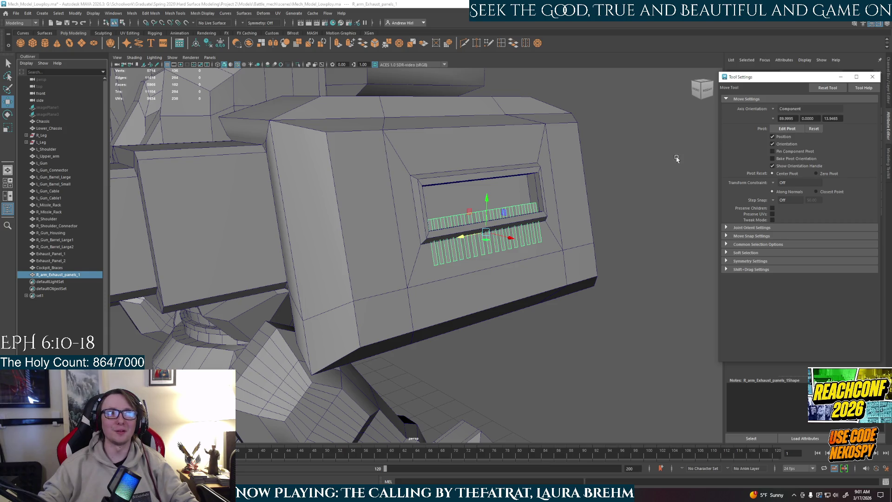
pyautogui.click(773, 108)
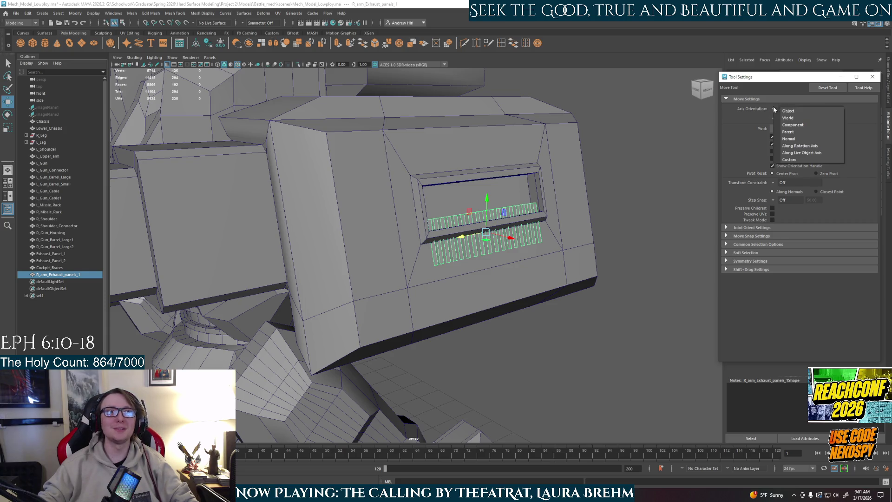
pyautogui.click(794, 125)
# Move the exhaust panels up into the vent opening and frame them to inspect the slats.
pyautogui.keyDown('alt'); pyautogui.moveTo(478, 236); pyautogui.dragTo(509, 237); pyautogui.keyUp('alt')
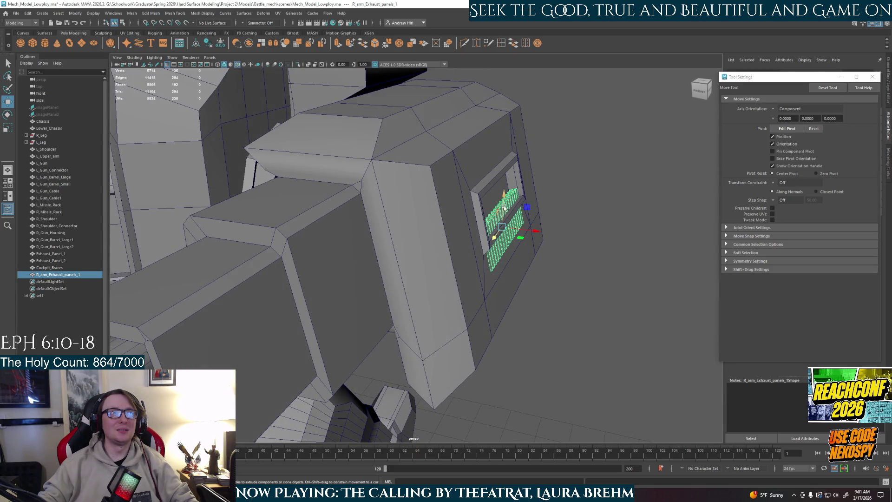
pyautogui.moveTo(505, 204)
pyautogui.mouseDown()
pyautogui.moveTo(525, 205)
pyautogui.moveTo(492, 199)
pyautogui.moveTo(486, 177)
pyautogui.moveTo(507, 194)
pyautogui.moveTo(519, 224)
pyautogui.moveTo(469, 207)
pyautogui.mouseUp()
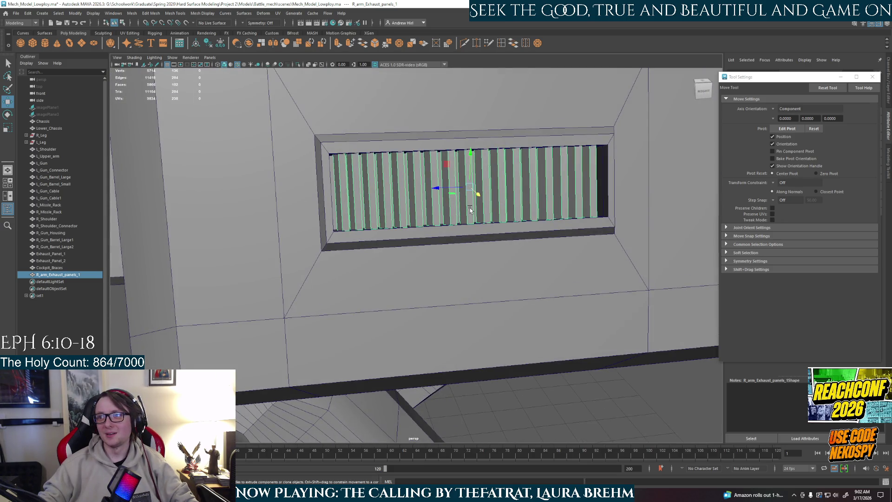
pyautogui.keyDown('alt'); pyautogui.moveTo(470, 208); pyautogui.dragTo(438, 215); pyautogui.keyUp('alt')
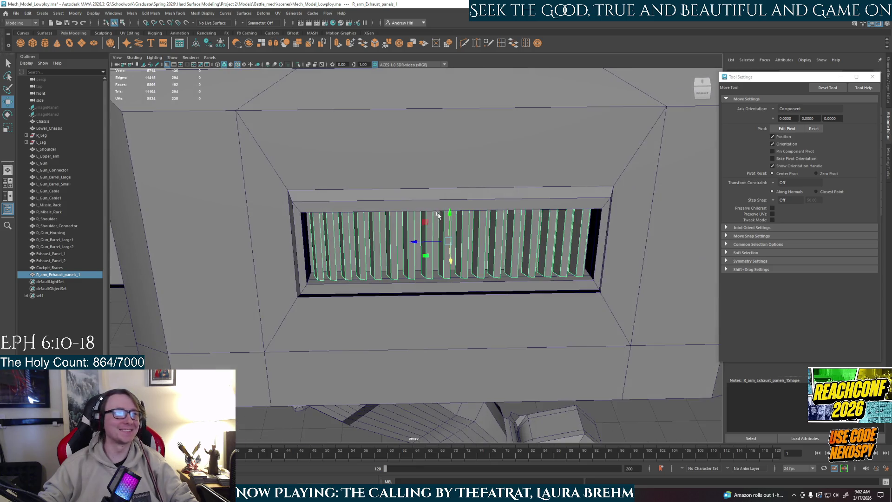
pyautogui.keyDown('alt'); pyautogui.moveTo(418, 244); pyautogui.dragTo(521, 285); pyautogui.keyUp('alt')
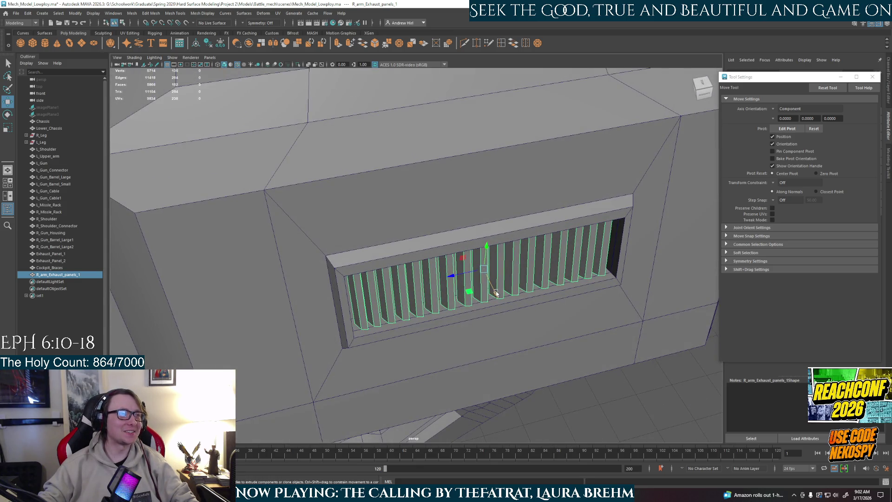
pyautogui.press('f')
# Return the exhaust panel to Object Mode and zoom out to the whole mech.
pyautogui.rightClick(478, 185)
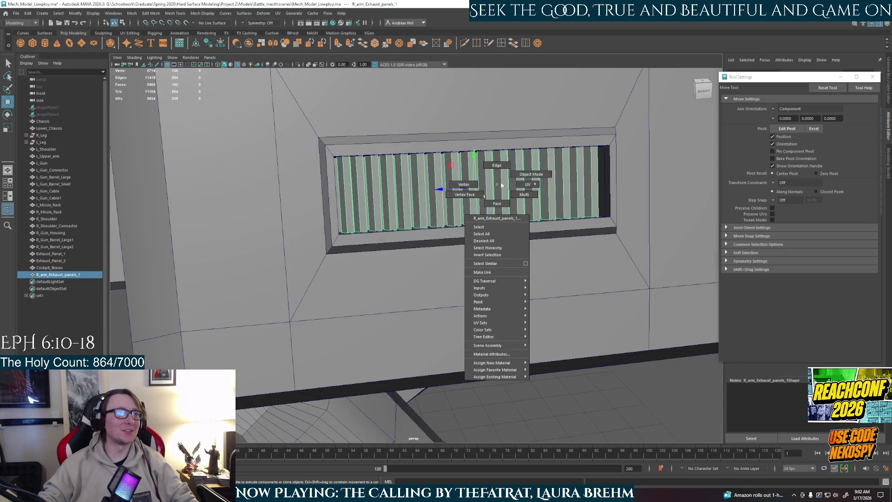
pyautogui.click(558, 432)
pyautogui.scroll(-3, 535, 294)
pyautogui.scroll(-3, 536, 295)
pyautogui.moveTo(496, 241)
pyautogui.keyDown('alt'); pyautogui.mouseDown()
pyautogui.moveTo(425, 242)
pyautogui.moveTo(485, 310)
pyautogui.moveTo(469, 281)
pyautogui.moveTo(528, 281)
pyautogui.mouseUp(); pyautogui.keyUp('alt')
pyautogui.scroll(3, 450, 270)
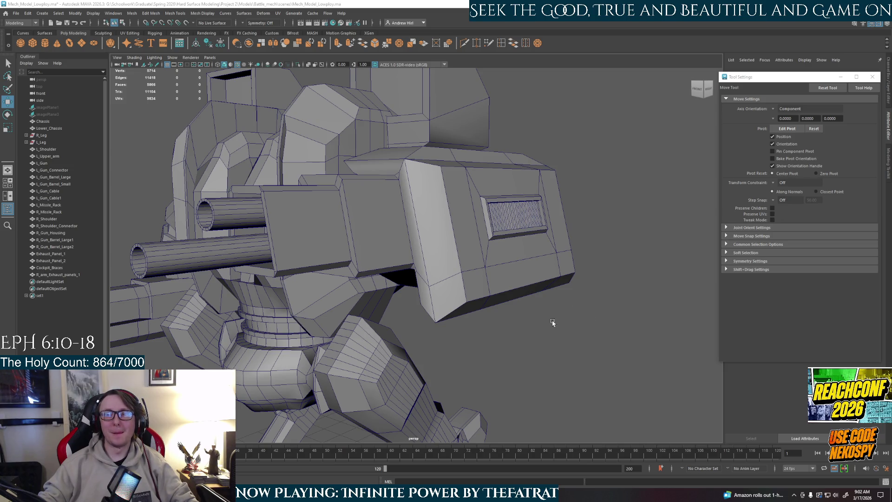
# Select the housing's right, left, bottom middle, front-left corner and front faces.
pyautogui.keyDown('alt'); pyautogui.moveTo(509, 303); pyautogui.dragTo(557, 270); pyautogui.keyUp('alt')
pyautogui.moveTo(556, 269); pyautogui.dragTo(557, 285, button='right')
pyautogui.click(556, 261)
pyautogui.keyDown('shift'); pyautogui.click(368, 289); pyautogui.keyUp('shift')
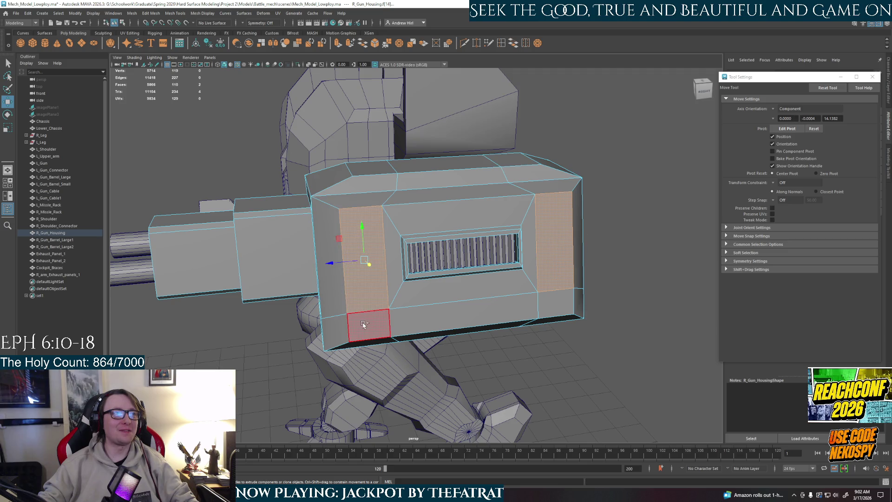
pyautogui.keyDown('shift'); pyautogui.click(441, 310); pyautogui.keyUp('shift')
pyautogui.keyDown('alt'); pyautogui.moveTo(441, 310); pyautogui.dragTo(467, 314); pyautogui.keyUp('alt')
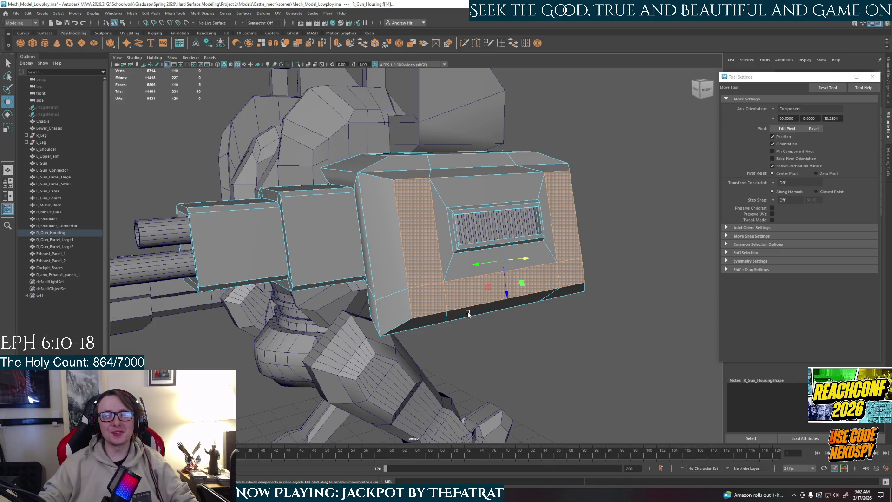
pyautogui.moveTo(468, 314)
pyautogui.keyDown('alt'); pyautogui.mouseDown()
pyautogui.moveTo(483, 312)
pyautogui.moveTo(445, 317)
pyautogui.mouseUp(); pyautogui.keyUp('alt')
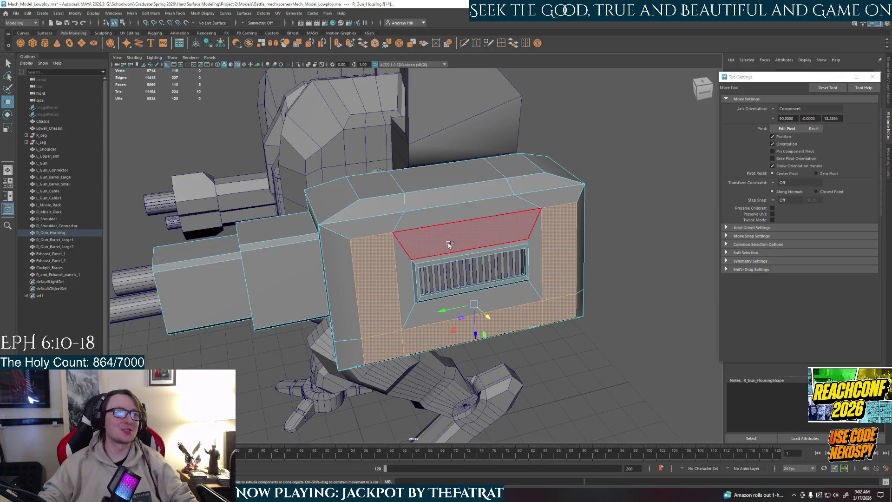
pyautogui.moveTo(576, 321)
pyautogui.keyDown('alt'); pyautogui.mouseDown()
pyautogui.moveTo(559, 286)
pyautogui.moveTo(580, 288)
pyautogui.mouseUp(); pyautogui.keyUp('alt')
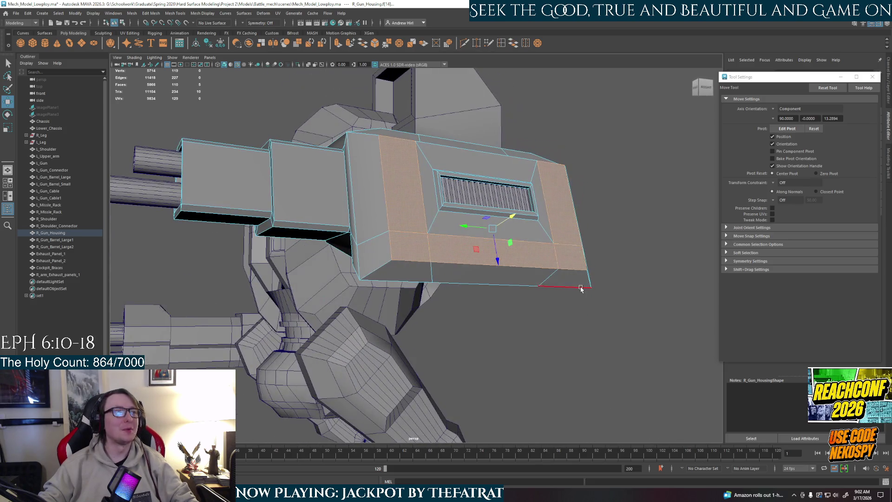
pyautogui.click(409, 248)
pyautogui.keyDown('shift'); pyautogui.click(579, 259); pyautogui.keyUp('shift')
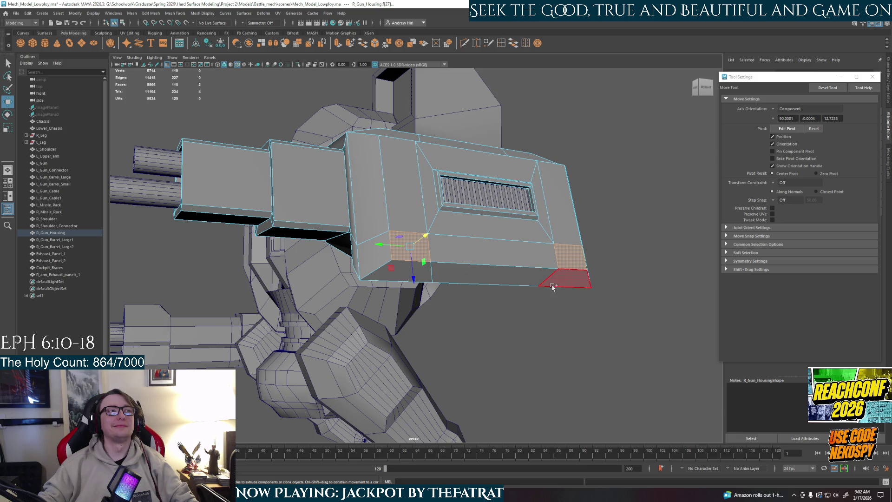
pyautogui.keyDown('alt'); pyautogui.moveTo(535, 304); pyautogui.dragTo(528, 332); pyautogui.keyUp('alt')
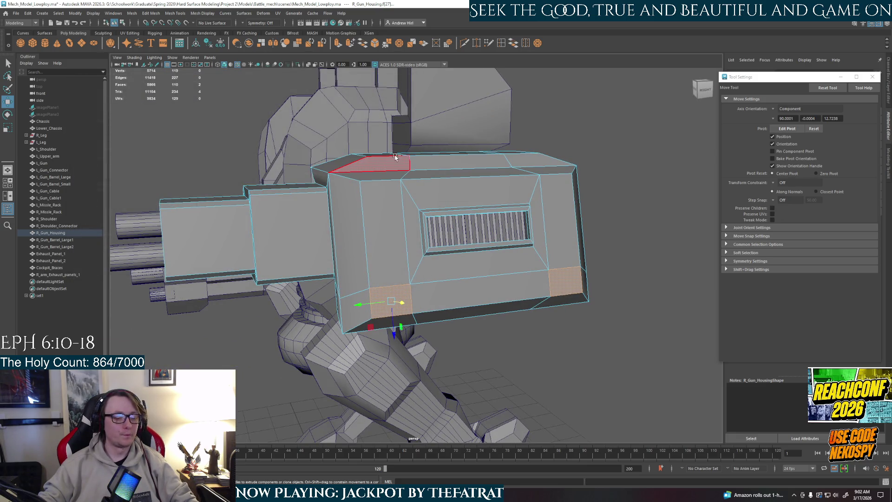
# Extrude the selected housing faces, scale them to size, and return to Object Mode.
pyautogui.hotkey('ctrl', 'e')
pyautogui.moveTo(399, 320)
pyautogui.keyDown('alt'); pyautogui.mouseDown()
pyautogui.moveTo(484, 314)
pyautogui.moveTo(354, 334)
pyautogui.mouseUp(); pyautogui.keyUp('alt')
pyautogui.press('r')
pyautogui.moveTo(581, 316)
pyautogui.keyDown('alt'); pyautogui.mouseDown()
pyautogui.moveTo(525, 279)
pyautogui.moveTo(474, 200)
pyautogui.mouseUp(); pyautogui.keyUp('alt')
pyautogui.rightClick(469, 199)
pyautogui.moveTo(473, 195); pyautogui.dragTo(502, 189, button='right')
pyautogui.keyDown('alt'); pyautogui.moveTo(578, 173); pyautogui.dragTo(644, 221); pyautogui.keyUp('alt')
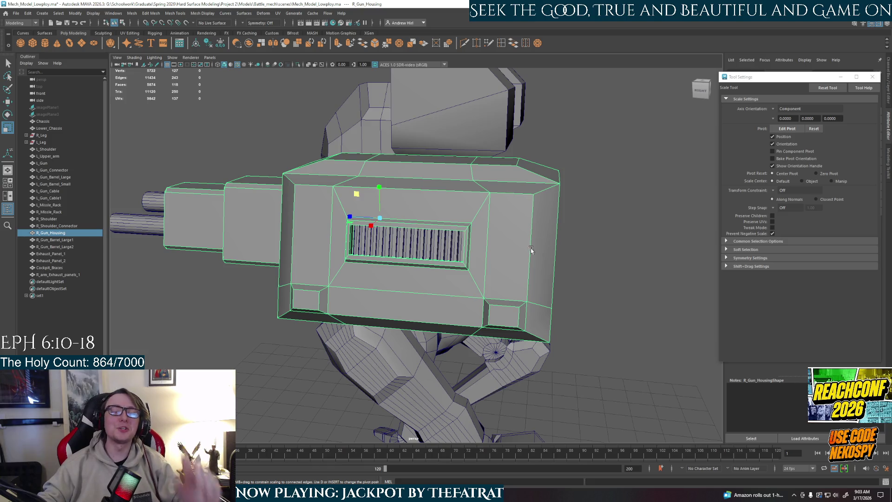
# Extrude the barrel section's two side faces and push them out.
pyautogui.moveTo(368, 155)
pyautogui.keyDown('alt'); pyautogui.mouseDown()
pyautogui.moveTo(424, 225)
pyautogui.moveTo(367, 205)
pyautogui.mouseUp(); pyautogui.keyUp('alt')
pyautogui.moveTo(346, 184); pyautogui.dragTo(352, 203, button='right')
pyautogui.press('q')
pyautogui.moveTo(345, 214)
pyautogui.keyDown('alt'); pyautogui.mouseDown()
pyautogui.moveTo(391, 216)
pyautogui.moveTo(372, 335)
pyautogui.moveTo(379, 260)
pyautogui.moveTo(354, 246)
pyautogui.moveTo(529, 295)
pyautogui.moveTo(501, 279)
pyautogui.mouseUp(); pyautogui.keyUp('alt')
pyautogui.hotkey('ctrl', 'e')
pyautogui.press('r')
pyautogui.press('w')
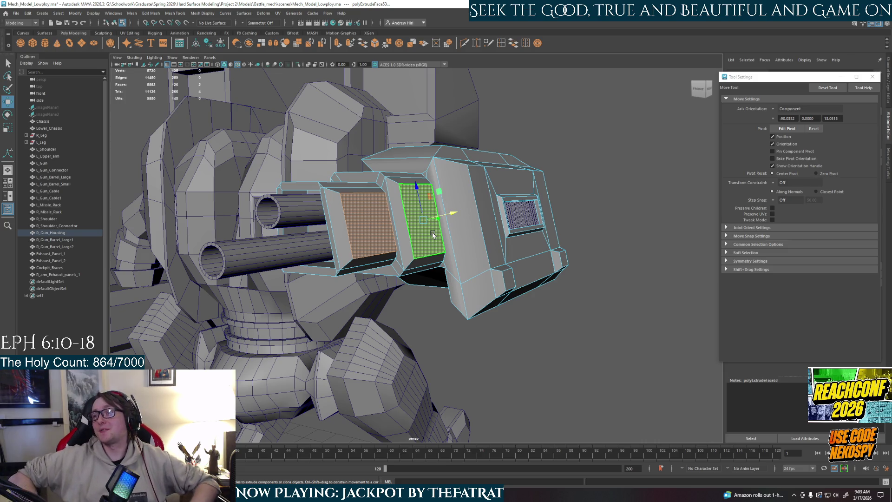
# Extrude and raise the barrel section's two top faces, then undo that attempt.
pyautogui.keyDown('alt'); pyautogui.moveTo(432, 235); pyautogui.dragTo(395, 227); pyautogui.keyUp('alt')
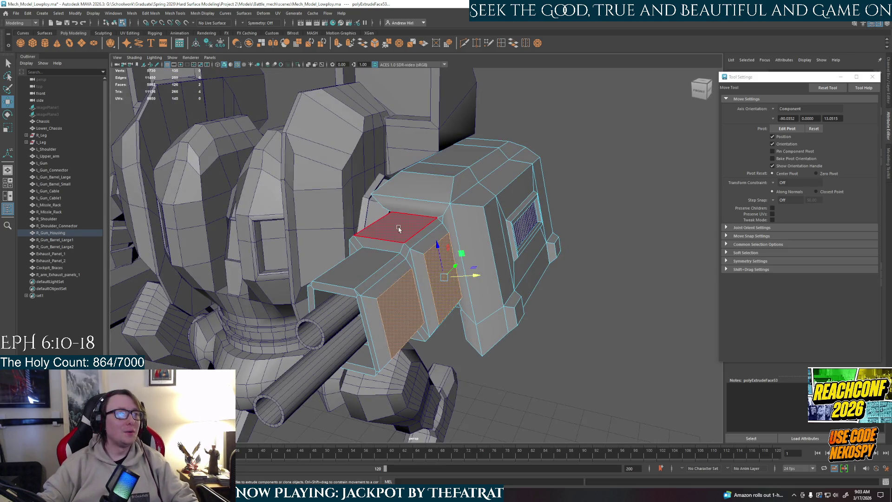
pyautogui.click(395, 226)
pyautogui.keyDown('shift'); pyautogui.click(375, 273); pyautogui.keyUp('shift')
pyautogui.keyDown('alt'); pyautogui.moveTo(377, 276); pyautogui.dragTo(415, 304); pyautogui.keyUp('alt')
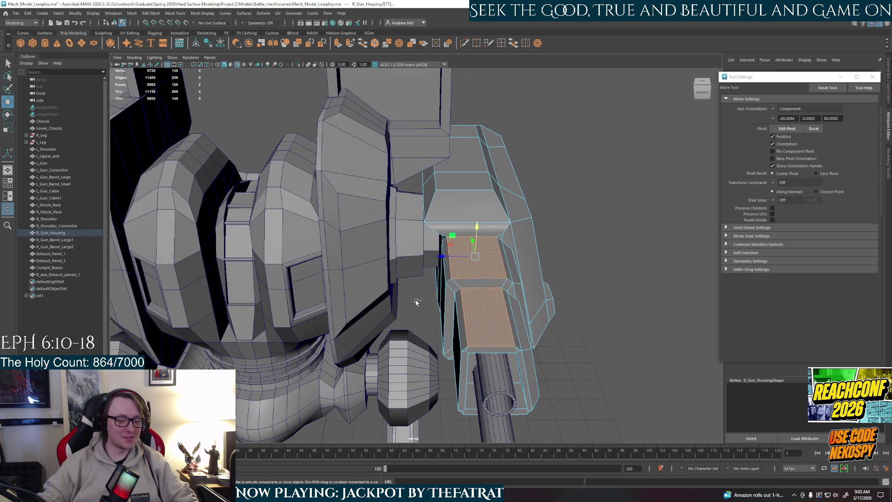
pyautogui.hotkey('ctrl', 'e')
pyautogui.press('r')
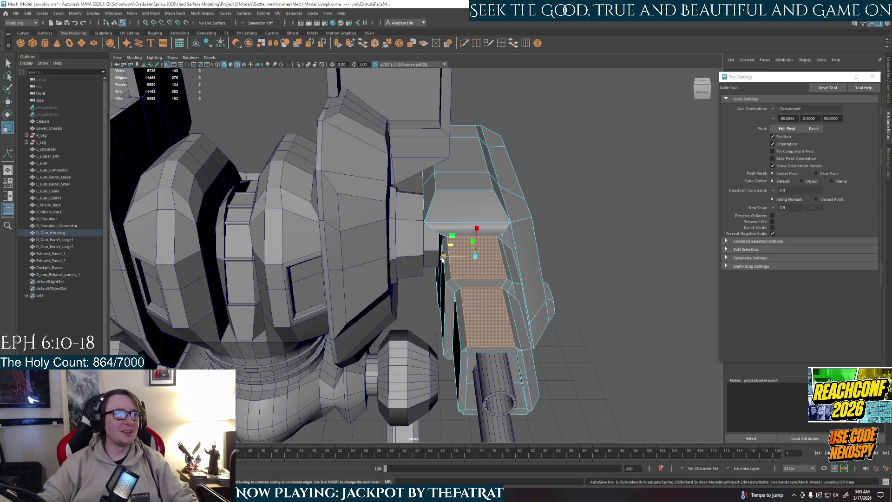
pyautogui.keyDown('alt'); pyautogui.moveTo(444, 258); pyautogui.dragTo(522, 257); pyautogui.keyUp('alt')
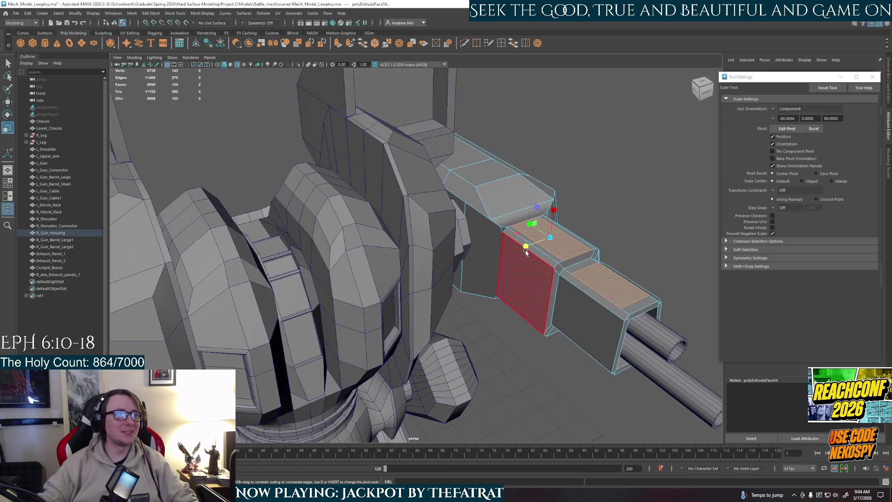
pyautogui.press('w')
pyautogui.moveTo(554, 219); pyautogui.dragTo(553, 211)
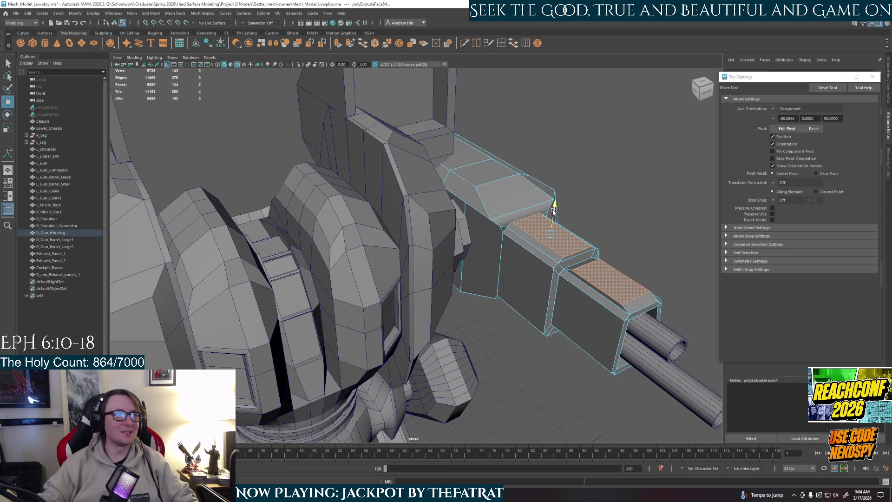
pyautogui.keyDown('alt'); pyautogui.moveTo(609, 261); pyautogui.dragTo(583, 259); pyautogui.keyUp('alt')
pyautogui.hotkey('ctrl', 'z')
pyautogui.hotkey('ctrl', 'z')
pyautogui.hotkey('ctrl', 'z')
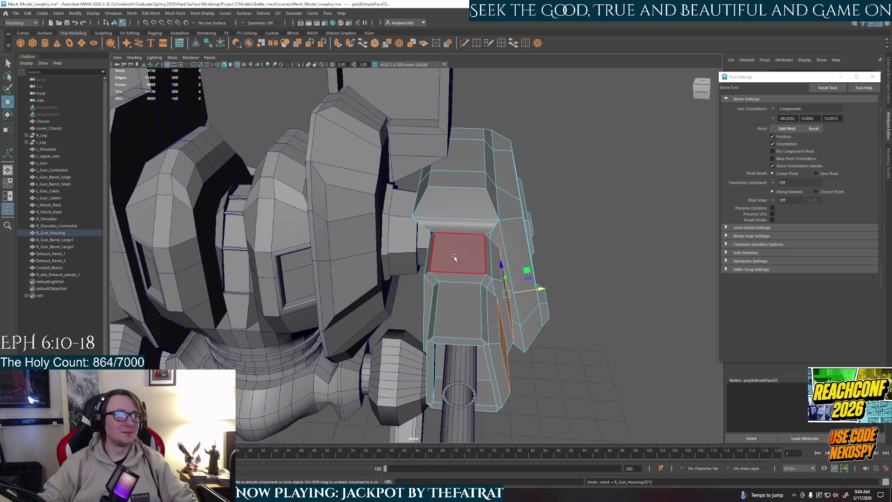
# Extrude the barrel block's front face and scale the new face narrower.
pyautogui.click(454, 258)
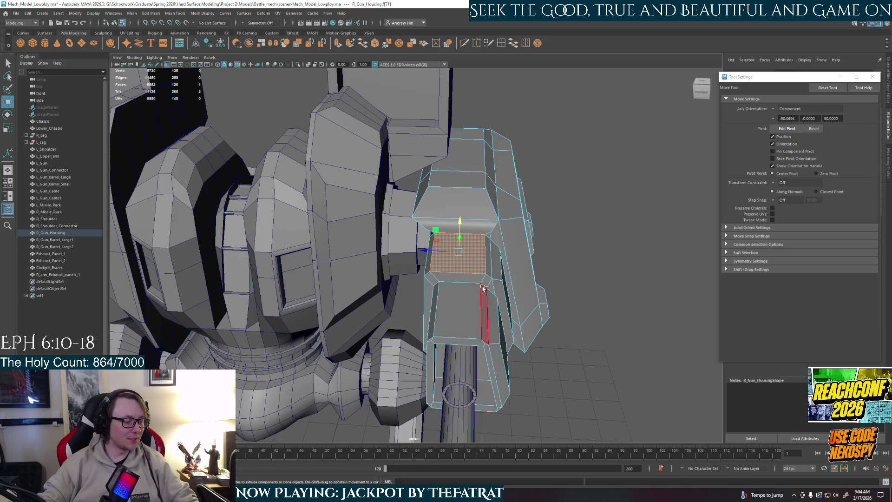
pyautogui.hotkey('ctrl', 'e')
pyautogui.moveTo(488, 253)
pyautogui.mouseDown()
pyautogui.moveTo(551, 292)
pyautogui.moveTo(520, 179)
pyautogui.mouseUp()
pyautogui.click(629, 229)
pyautogui.moveTo(629, 229)
pyautogui.keyDown('alt'); pyautogui.mouseDown()
pyautogui.moveTo(399, 259)
pyautogui.moveTo(445, 247)
pyautogui.moveTo(409, 237)
pyautogui.moveTo(394, 258)
pyautogui.moveTo(458, 238)
pyautogui.mouseUp(); pyautogui.keyUp('alt')
pyautogui.moveTo(446, 255)
pyautogui.keyDown('alt'); pyautogui.mouseDown()
pyautogui.moveTo(386, 300)
pyautogui.moveTo(473, 311)
pyautogui.moveTo(457, 284)
pyautogui.mouseUp(); pyautogui.keyUp('alt')
# Extrude the front block's top face and offset it 0.299 into a shallow recess.
pyautogui.click(387, 301)
pyautogui.press('q')
pyautogui.click(386, 300)
pyautogui.hotkey('ctrl', 'e')
pyautogui.click(456, 285)
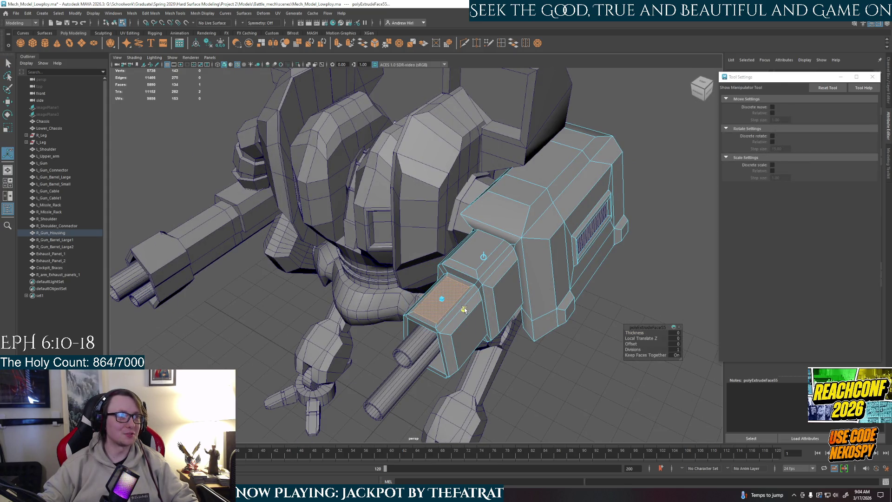
pyautogui.keyDown('alt'); pyautogui.moveTo(462, 308); pyautogui.dragTo(454, 290); pyautogui.keyUp('alt')
pyautogui.press('f')
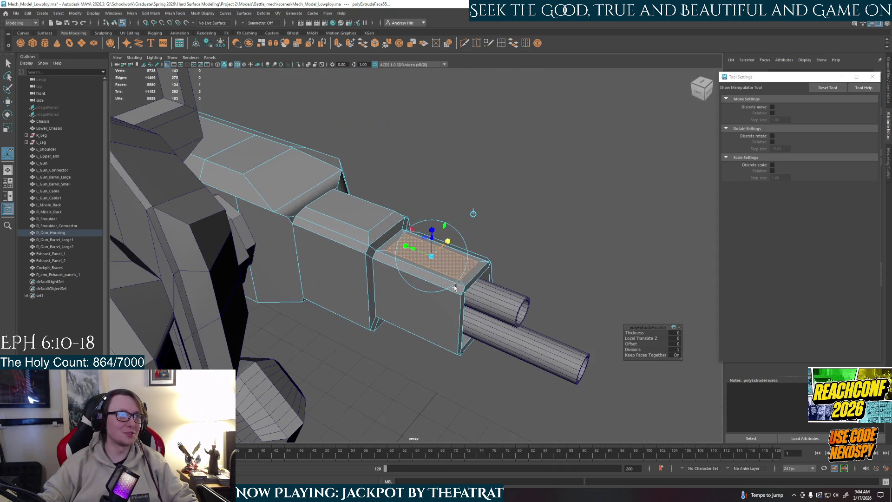
pyautogui.moveTo(431, 237); pyautogui.dragTo(431, 234)
pyautogui.click(554, 240)
pyautogui.moveTo(555, 239)
pyautogui.keyDown('alt'); pyautogui.mouseDown()
pyautogui.moveTo(502, 221)
pyautogui.moveTo(422, 225)
pyautogui.moveTo(508, 203)
pyautogui.mouseUp(); pyautogui.keyUp('alt')
pyautogui.press('q')
pyautogui.click(508, 203)
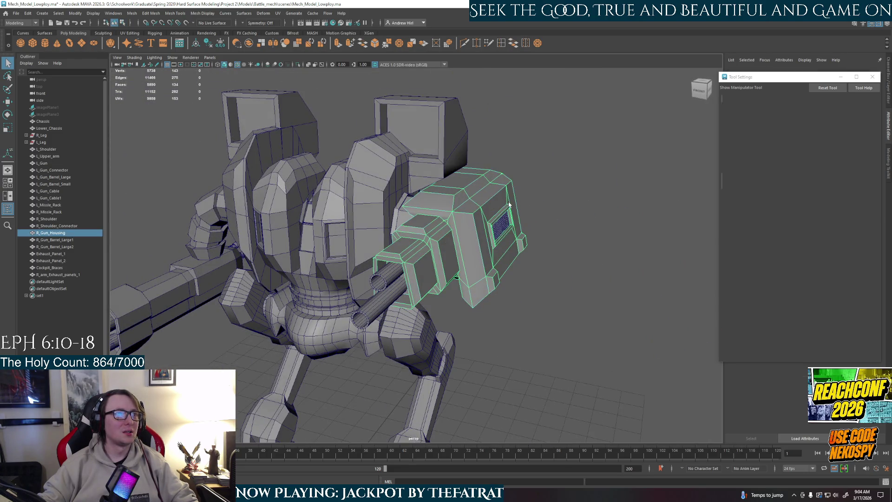
# Select the left large side face of the right gun housing in face mode.
pyautogui.press('F8')
pyautogui.scroll(-3, 534, 255)
pyautogui.click(559, 294)
pyautogui.moveTo(559, 294)
pyautogui.keyDown('alt'); pyautogui.mouseDown()
pyautogui.moveTo(434, 310)
pyautogui.moveTo(492, 320)
pyautogui.mouseUp(); pyautogui.keyUp('alt')
pyautogui.scroll(5, 433, 310)
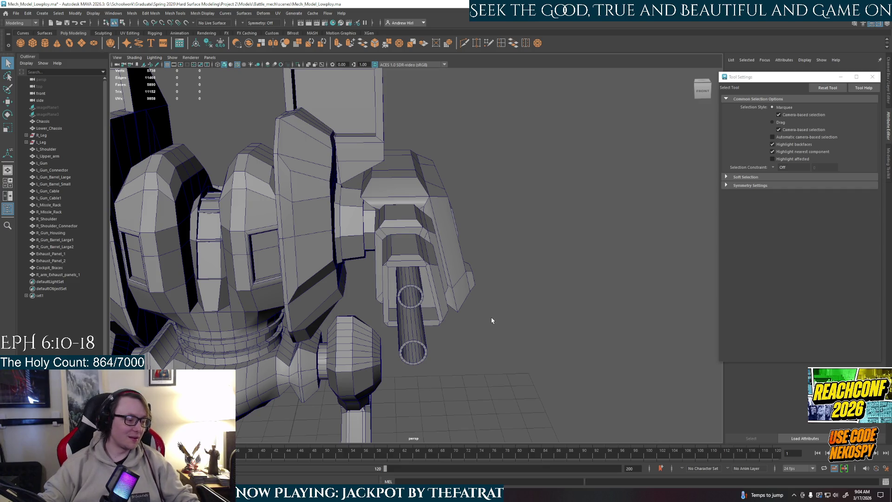
pyautogui.keyDown('alt'); pyautogui.moveTo(428, 290); pyautogui.dragTo(433, 298); pyautogui.keyUp('alt')
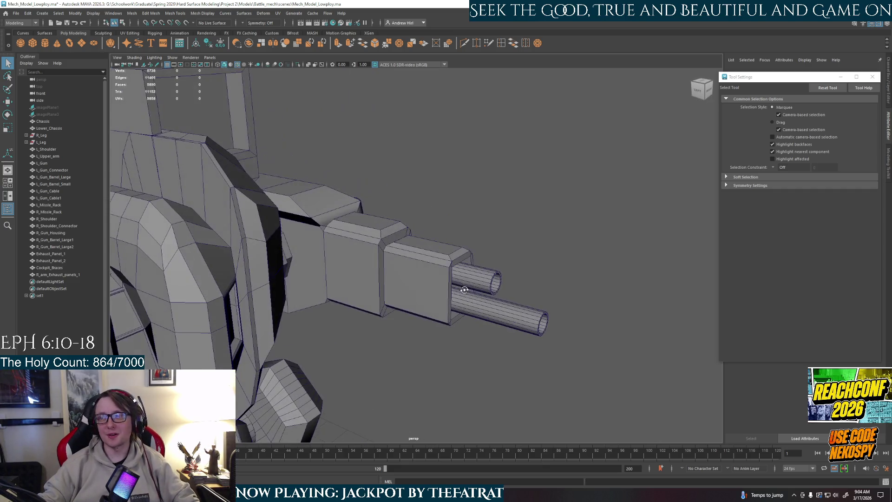
pyautogui.keyDown('alt'); pyautogui.moveTo(432, 298); pyautogui.dragTo(450, 290, button='middle'); pyautogui.keyUp('alt')
pyautogui.scroll(3, 464, 284)
pyautogui.click(417, 223)
pyautogui.moveTo(418, 227); pyautogui.dragTo(420, 244, button='right')
pyautogui.click(420, 245)
pyautogui.keyDown('shift'); pyautogui.click(524, 276); pyautogui.keyUp('shift')
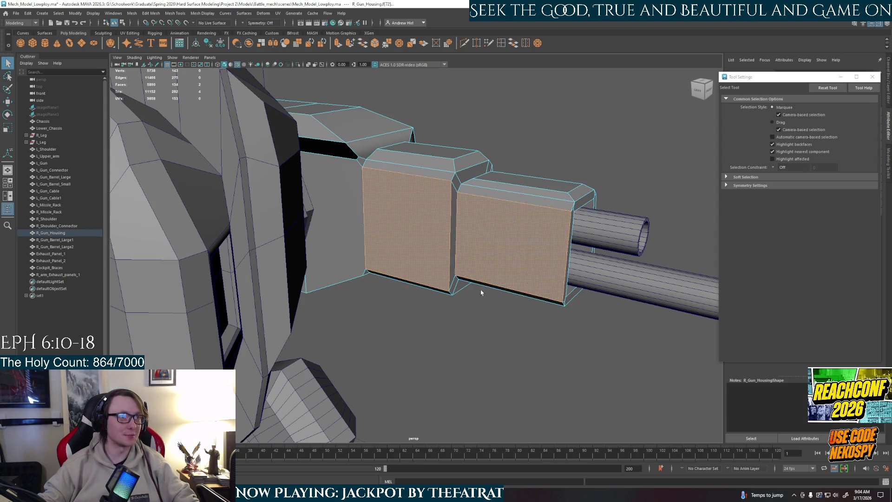
pyautogui.click(399, 249)
# Extrude that side face with Ctrl+E and scale it inward to inset it.
pyautogui.press('r')
pyautogui.keyDown('alt'); pyautogui.moveTo(409, 249); pyautogui.dragTo(420, 248); pyautogui.keyUp('alt')
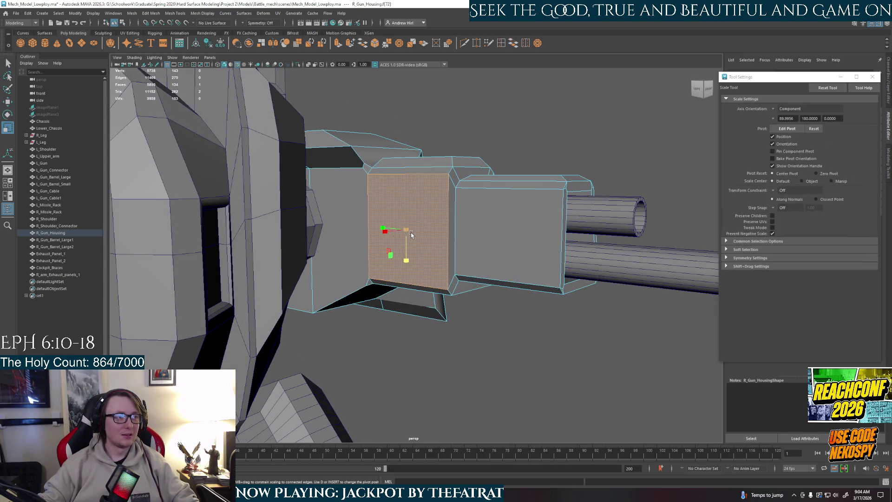
pyautogui.hotkey('ctrl', 'e')
pyautogui.moveTo(406, 199)
pyautogui.mouseDown()
pyautogui.moveTo(396, 234)
pyautogui.moveTo(374, 240)
pyautogui.moveTo(507, 321)
pyautogui.moveTo(464, 313)
pyautogui.mouseUp()
pyautogui.click(426, 231)
pyautogui.press('w')
pyautogui.click(383, 239)
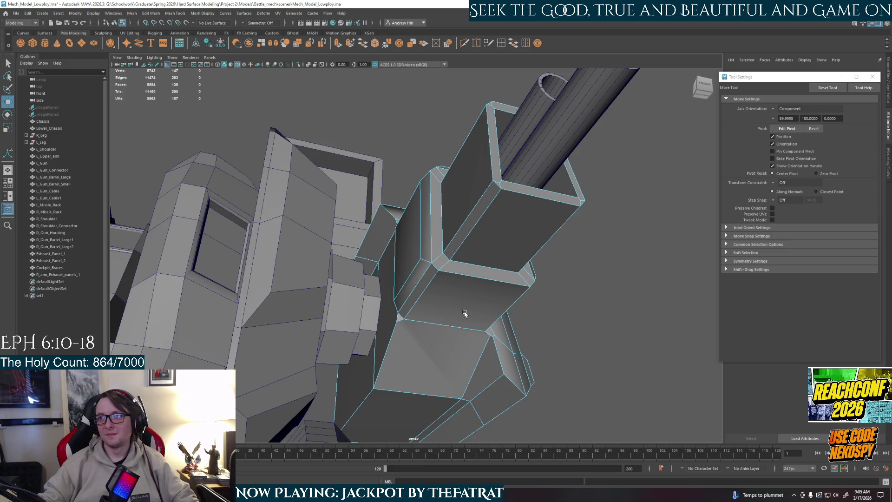
# Inset the barrel-end face of the housing by scaling, extruding and shrinking it inward.
pyautogui.keyDown('alt'); pyautogui.moveTo(436, 291); pyautogui.dragTo(456, 318); pyautogui.keyUp('alt')
pyautogui.click(506, 261)
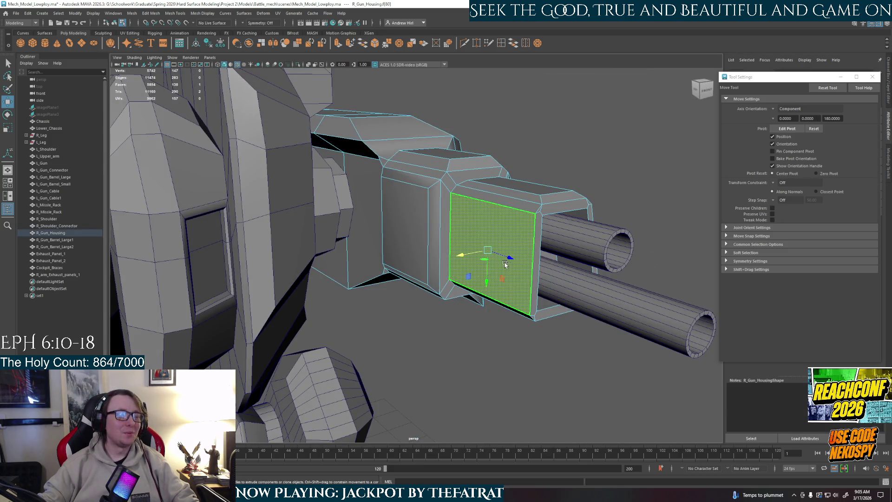
pyautogui.moveTo(506, 264)
pyautogui.keyDown('alt'); pyautogui.mouseDown()
pyautogui.moveTo(541, 250)
pyautogui.moveTo(517, 248)
pyautogui.mouseUp(); pyautogui.keyUp('alt')
pyautogui.press('r')
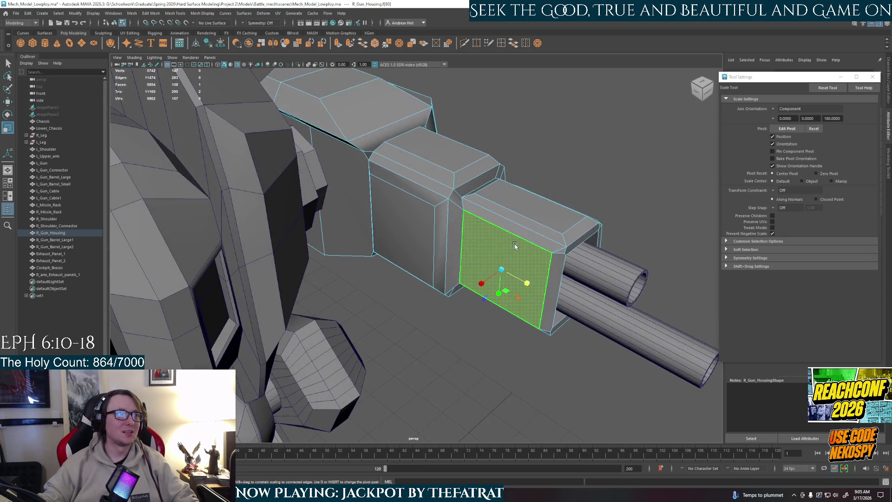
pyautogui.moveTo(516, 248); pyautogui.dragTo(514, 248, button='middle')
pyautogui.hotkey('ctrl', 'e')
pyautogui.moveTo(528, 283); pyautogui.dragTo(524, 282)
pyautogui.moveTo(506, 246)
pyautogui.mouseDown()
pyautogui.moveTo(475, 305)
pyautogui.moveTo(460, 249)
pyautogui.moveTo(464, 258)
pyautogui.moveTo(482, 246)
pyautogui.mouseUp()
# Shift one side face of the gun housing slightly backward.
pyautogui.moveTo(481, 245); pyautogui.dragTo(524, 226, button='right')
pyautogui.press('q')
pyautogui.click(578, 309)
pyautogui.moveTo(578, 308)
pyautogui.keyDown('alt'); pyautogui.mouseDown()
pyautogui.moveTo(478, 293)
pyautogui.moveTo(512, 268)
pyautogui.moveTo(494, 251)
pyautogui.moveTo(494, 262)
pyautogui.moveTo(514, 275)
pyautogui.moveTo(478, 273)
pyautogui.mouseUp(); pyautogui.keyUp('alt')
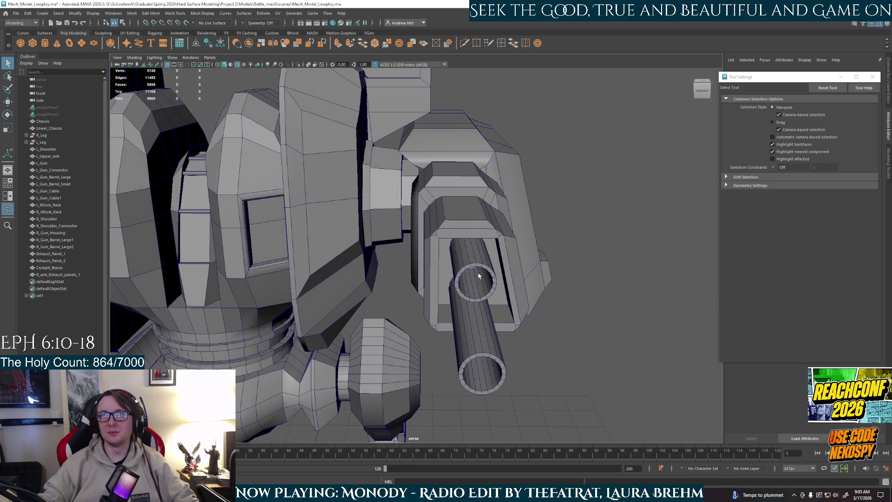
pyautogui.moveTo(464, 277)
pyautogui.keyDown('alt'); pyautogui.mouseDown()
pyautogui.moveTo(421, 255)
pyautogui.moveTo(428, 264)
pyautogui.moveTo(409, 263)
pyautogui.mouseUp(); pyautogui.keyUp('alt')
pyautogui.rightClick(408, 247)
pyautogui.click(408, 265)
pyautogui.click(404, 263)
pyautogui.press('w')
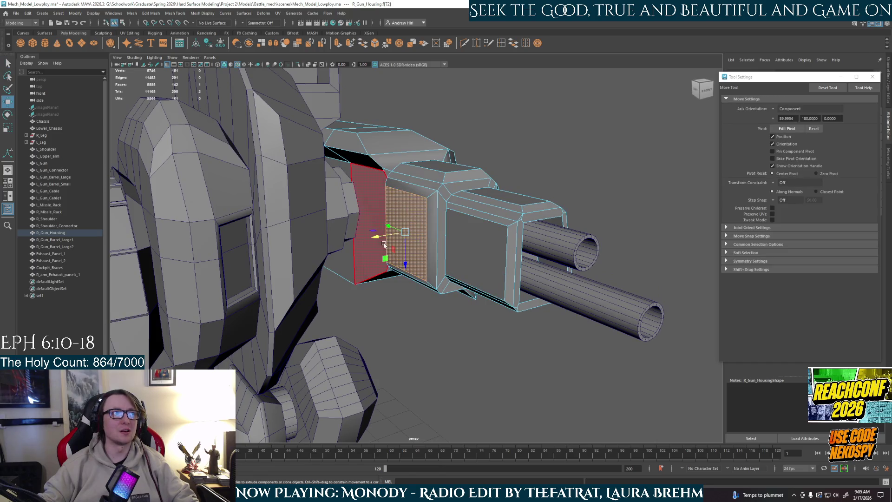
pyautogui.moveTo(376, 239); pyautogui.dragTo(373, 239)
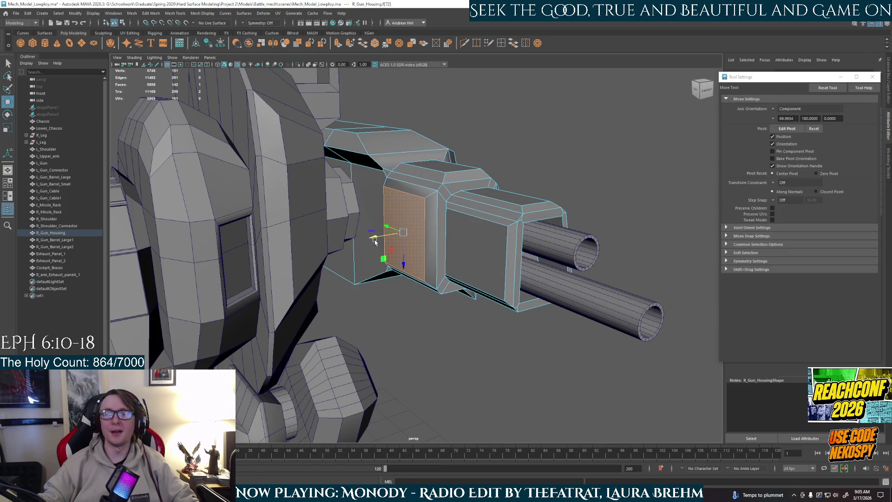
pyautogui.click(448, 342)
pyautogui.moveTo(478, 241)
pyautogui.keyDown('alt'); pyautogui.mouseDown()
pyautogui.moveTo(494, 225)
pyautogui.moveTo(453, 229)
pyautogui.moveTo(476, 239)
pyautogui.moveTo(454, 253)
pyautogui.moveTo(520, 233)
pyautogui.moveTo(556, 238)
pyautogui.moveTo(444, 285)
pyautogui.moveTo(425, 277)
pyautogui.moveTo(434, 294)
pyautogui.moveTo(457, 300)
pyautogui.mouseUp(); pyautogui.keyUp('alt')
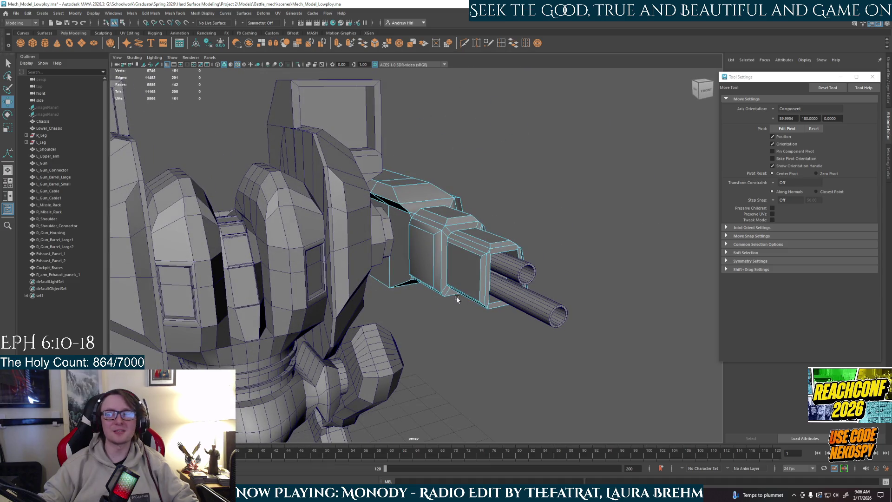
# Extrude the top face of the right gun housing and adjust its depth.
pyautogui.moveTo(471, 278); pyautogui.dragTo(519, 267, button='right')
pyautogui.click(611, 255)
pyautogui.press('a')
pyautogui.moveTo(612, 255)
pyautogui.keyDown('alt'); pyautogui.mouseDown()
pyautogui.moveTo(519, 270)
pyautogui.moveTo(438, 322)
pyautogui.moveTo(461, 318)
pyautogui.moveTo(454, 324)
pyautogui.moveTo(457, 301)
pyautogui.moveTo(449, 309)
pyautogui.moveTo(440, 297)
pyautogui.mouseUp(); pyautogui.keyUp('alt')
pyautogui.scroll(3, 488, 288)
pyautogui.scroll(-3, 462, 318)
pyautogui.moveTo(427, 260); pyautogui.dragTo(414, 202, button='right')
pyautogui.click(420, 188)
pyautogui.click(408, 199)
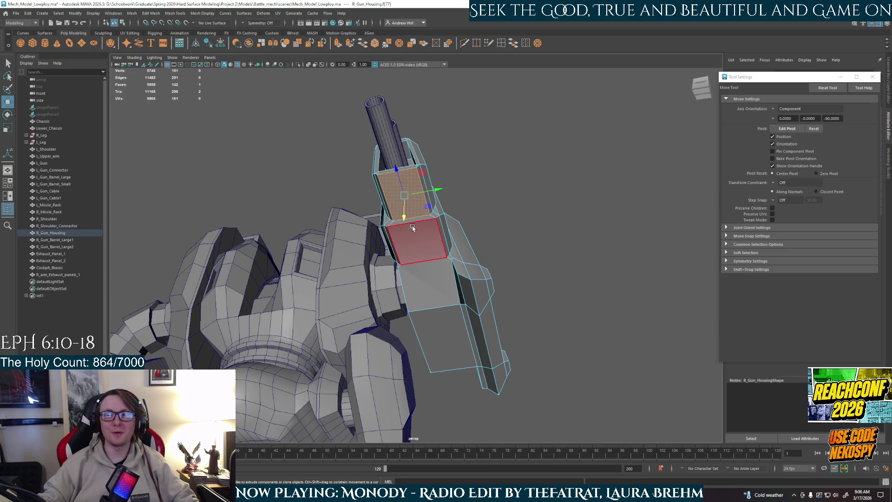
pyautogui.hotkey('ctrl', 'e')
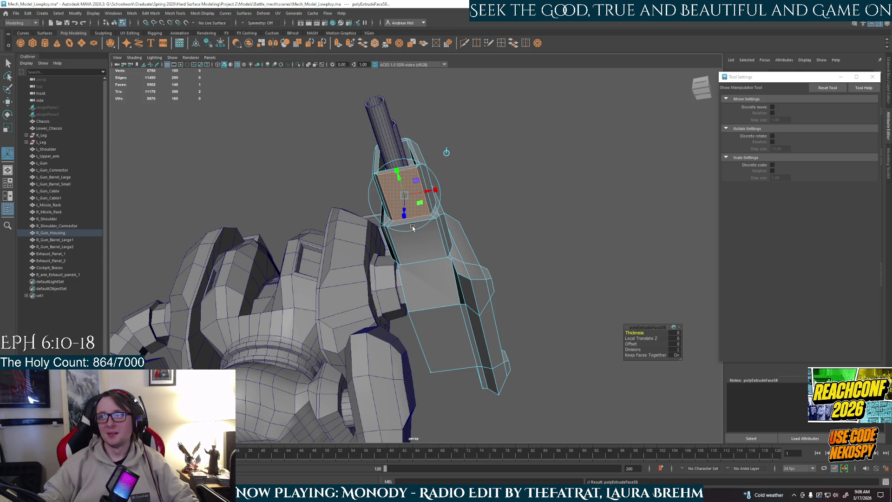
pyautogui.moveTo(439, 190); pyautogui.dragTo(435, 192)
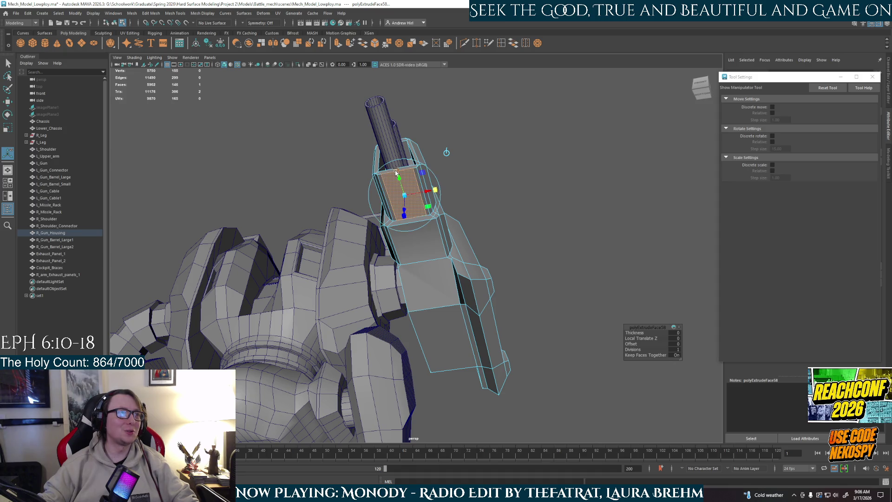
pyautogui.keyDown('alt'); pyautogui.moveTo(405, 196); pyautogui.dragTo(400, 292); pyautogui.keyUp('alt')
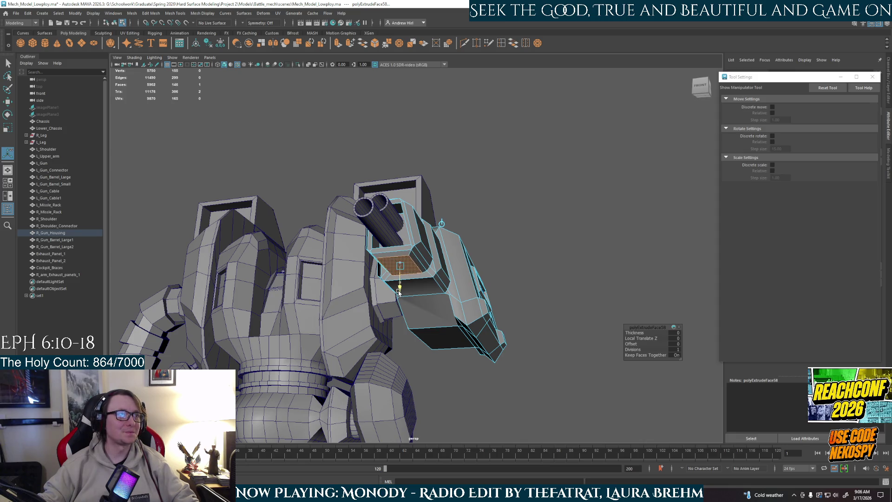
pyautogui.press('F8')
# Extrude a second housing face, narrow it sideways, and return to object mode.
pyautogui.moveTo(611, 258)
pyautogui.keyDown('alt'); pyautogui.mouseDown()
pyautogui.moveTo(504, 279)
pyautogui.moveTo(484, 274)
pyautogui.moveTo(422, 221)
pyautogui.mouseUp(); pyautogui.keyUp('alt')
pyautogui.press('F8')
pyautogui.click(422, 221)
pyautogui.hotkey('ctrl', 'e')
pyautogui.moveTo(453, 246)
pyautogui.mouseDown()
pyautogui.moveTo(437, 227)
pyautogui.moveTo(463, 328)
pyautogui.moveTo(443, 261)
pyautogui.moveTo(413, 274)
pyautogui.moveTo(433, 222)
pyautogui.mouseUp()
pyautogui.rightClick(433, 222)
pyautogui.moveTo(432, 222); pyautogui.dragTo(466, 210, button='right')
pyautogui.click(319, 313)
pyautogui.moveTo(319, 313)
pyautogui.keyDown('alt'); pyautogui.mouseDown()
pyautogui.moveTo(333, 284)
pyautogui.moveTo(344, 283)
pyautogui.moveTo(444, 304)
pyautogui.moveTo(332, 257)
pyautogui.mouseUp(); pyautogui.keyUp('alt')
pyautogui.click(361, 275)
# Extrude the housing's large side face, scale it smaller and push it in as a recessed panel.
pyautogui.moveTo(332, 256); pyautogui.dragTo(333, 269, button='right')
pyautogui.click(344, 262)
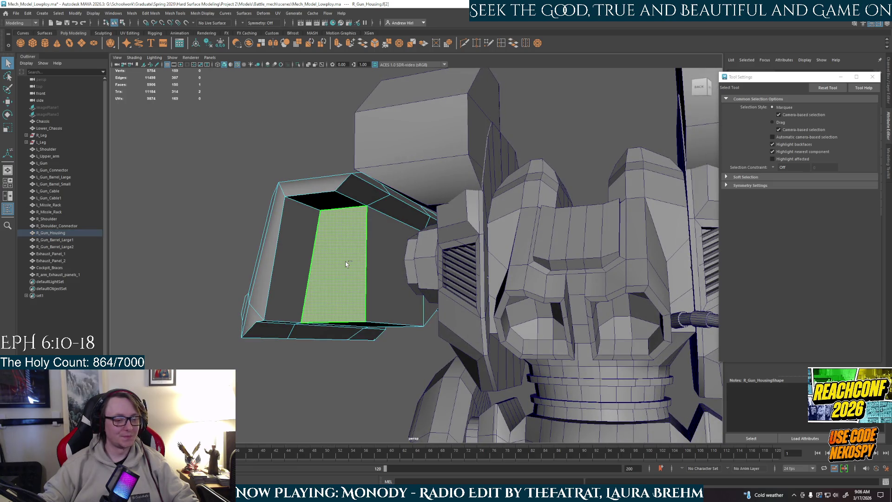
pyautogui.hotkey('ctrl', 'e')
pyautogui.keyDown('alt'); pyautogui.moveTo(344, 261); pyautogui.dragTo(377, 274); pyautogui.keyUp('alt')
pyautogui.press('r')
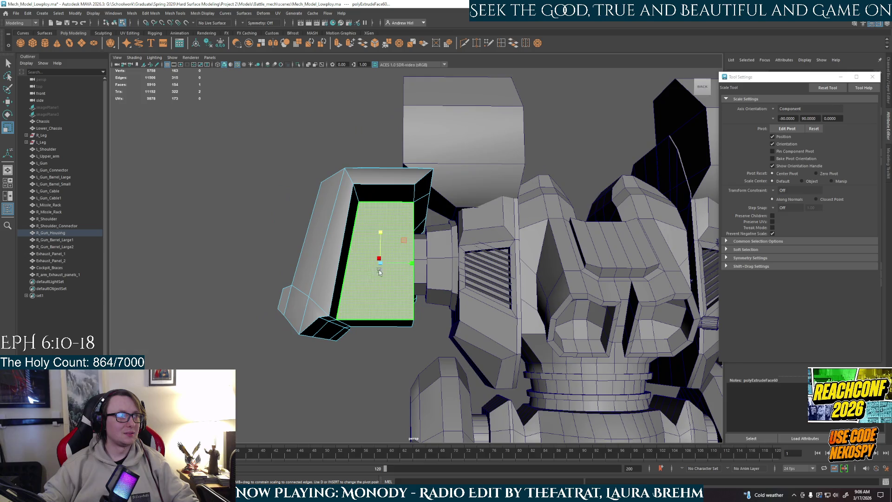
pyautogui.keyDown('alt'); pyautogui.moveTo(402, 245); pyautogui.dragTo(395, 262); pyautogui.keyUp('alt')
pyautogui.moveTo(395, 263)
pyautogui.mouseDown()
pyautogui.moveTo(391, 275)
pyautogui.moveTo(365, 249)
pyautogui.moveTo(313, 255)
pyautogui.mouseUp()
pyautogui.press('w')
pyautogui.moveTo(303, 300)
pyautogui.mouseDown()
pyautogui.moveTo(364, 298)
pyautogui.moveTo(442, 246)
pyautogui.mouseUp()
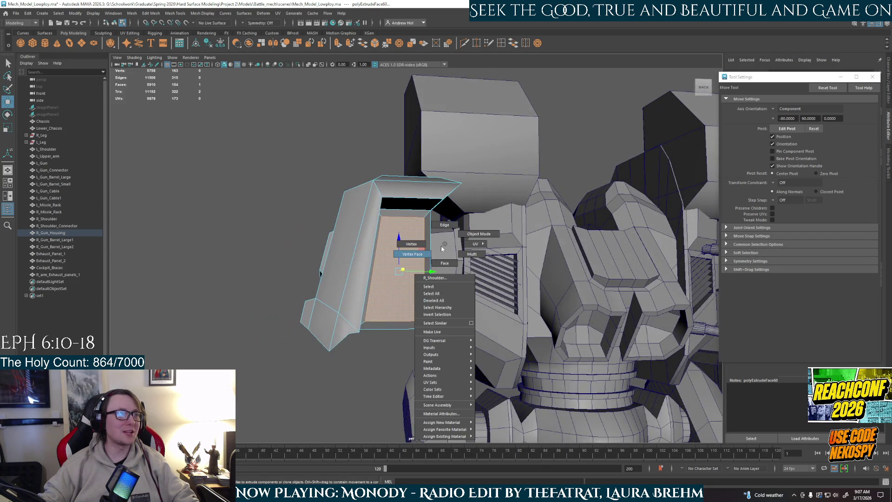
pyautogui.click(391, 359)
pyautogui.moveTo(392, 359)
pyautogui.keyDown('alt'); pyautogui.mouseDown()
pyautogui.moveTo(384, 369)
pyautogui.moveTo(338, 299)
pyautogui.mouseUp(); pyautogui.keyUp('alt')
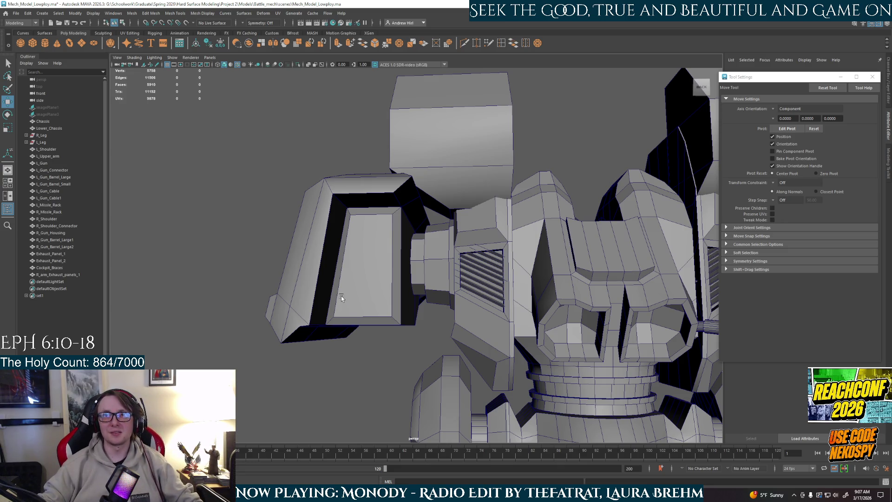
pyautogui.moveTo(409, 335)
pyautogui.keyDown('alt'); pyautogui.mouseDown()
pyautogui.moveTo(379, 334)
pyautogui.moveTo(358, 303)
pyautogui.moveTo(367, 301)
pyautogui.mouseUp(); pyautogui.keyUp('alt')
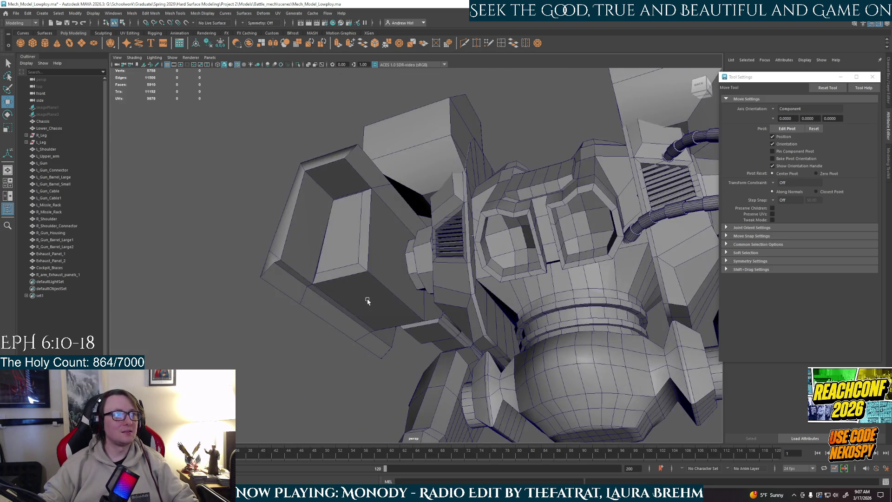
# Extrude the housing's bottom face and scale it inward, then return to object mode.
pyautogui.click(367, 301)
pyautogui.moveTo(367, 300); pyautogui.dragTo(372, 309, button='right')
pyautogui.click(371, 308)
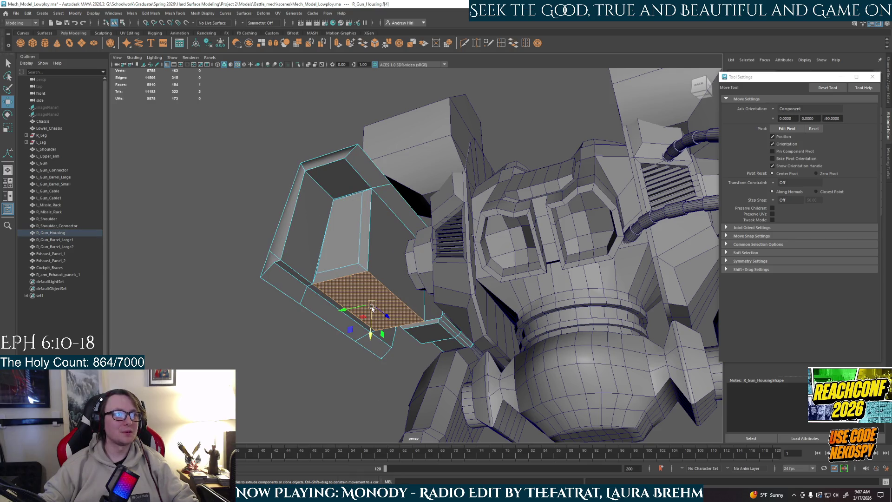
pyautogui.hotkey('ctrl', 'e')
pyautogui.press('r')
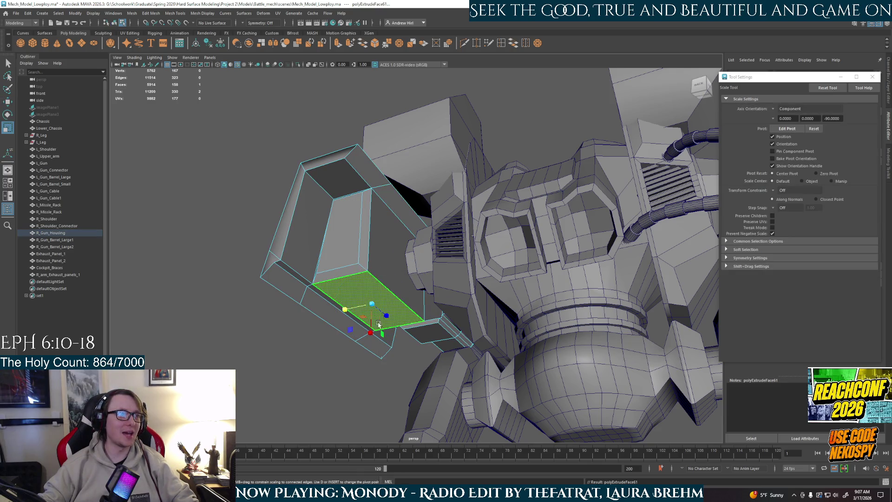
pyautogui.keyDown('alt'); pyautogui.moveTo(385, 313); pyautogui.dragTo(365, 316); pyautogui.keyUp('alt')
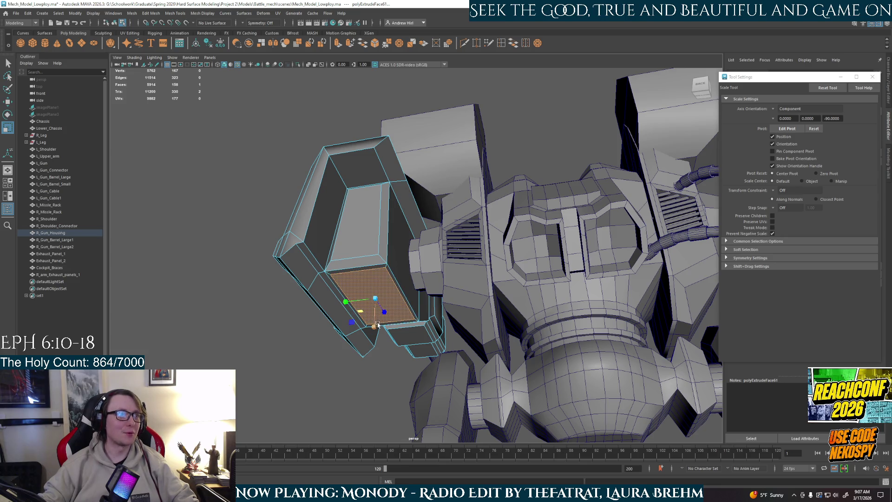
pyautogui.press('w')
pyautogui.keyDown('alt'); pyautogui.moveTo(376, 321); pyautogui.dragTo(382, 294); pyautogui.keyUp('alt')
pyautogui.moveTo(383, 294); pyautogui.dragTo(404, 280, button='right')
pyautogui.scroll(-5, 388, 259)
pyautogui.keyDown('alt'); pyautogui.moveTo(363, 358); pyautogui.dragTo(387, 348); pyautogui.keyUp('alt')
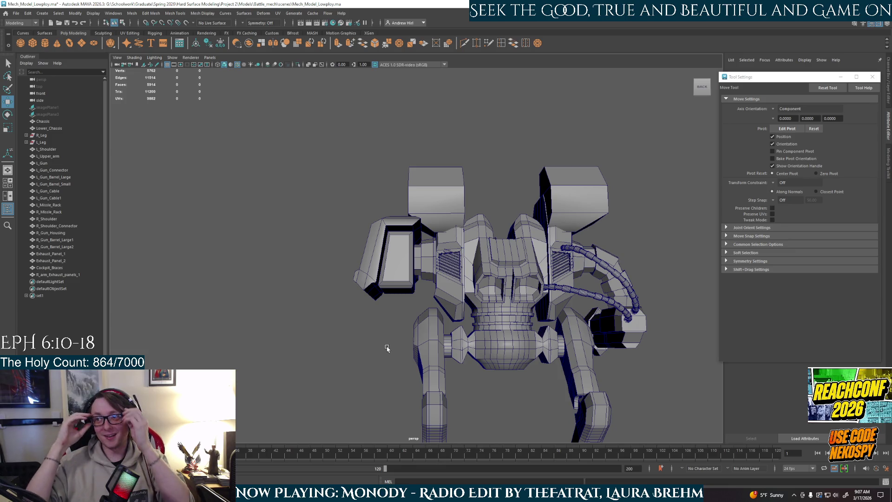
# Orbit around the mech to check R_Gun_Housing, then select the R_Missle_Rack box.
pyautogui.moveTo(387, 349)
pyautogui.keyDown('alt'); pyautogui.mouseDown()
pyautogui.moveTo(441, 311)
pyautogui.moveTo(459, 336)
pyautogui.moveTo(473, 331)
pyautogui.mouseUp(); pyautogui.keyUp('alt')
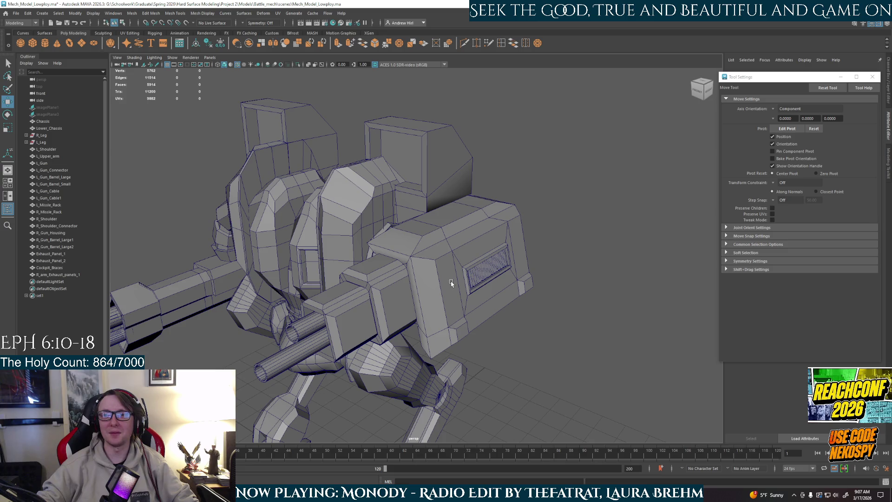
pyautogui.moveTo(442, 293)
pyautogui.keyDown('alt'); pyautogui.mouseDown()
pyautogui.moveTo(442, 244)
pyautogui.moveTo(417, 246)
pyautogui.mouseUp(); pyautogui.keyUp('alt')
pyautogui.moveTo(417, 246); pyautogui.dragTo(455, 238, button='right')
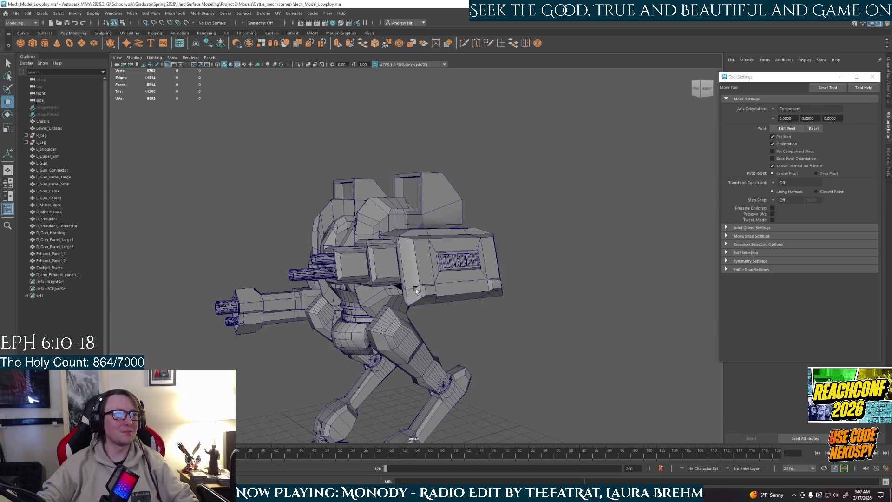
pyautogui.moveTo(411, 278)
pyautogui.keyDown('alt'); pyautogui.mouseDown()
pyautogui.moveTo(363, 266)
pyautogui.moveTo(404, 265)
pyautogui.moveTo(445, 301)
pyautogui.moveTo(526, 292)
pyautogui.mouseUp(); pyautogui.keyUp('alt')
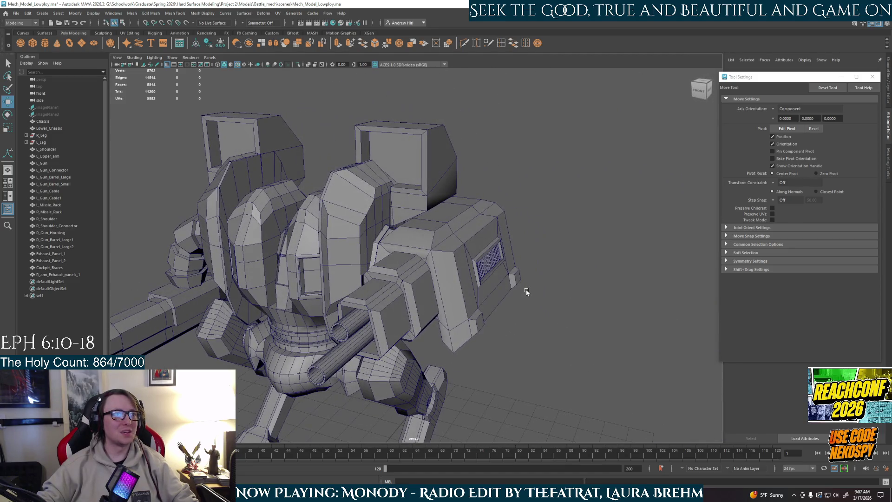
pyautogui.moveTo(518, 260)
pyautogui.keyDown('alt'); pyautogui.mouseDown()
pyautogui.moveTo(464, 277)
pyautogui.moveTo(493, 262)
pyautogui.mouseUp(); pyautogui.keyUp('alt')
pyautogui.click(487, 252)
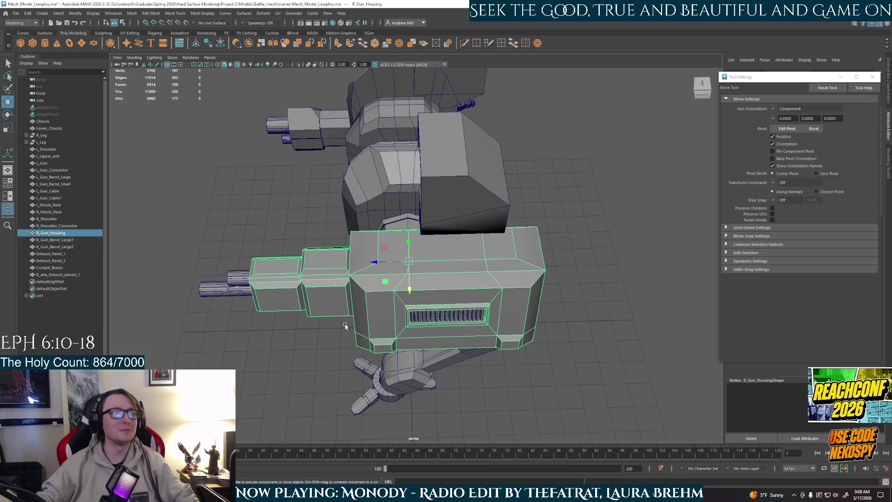
pyautogui.keyDown('alt'); pyautogui.moveTo(368, 332); pyautogui.dragTo(428, 314); pyautogui.keyUp('alt')
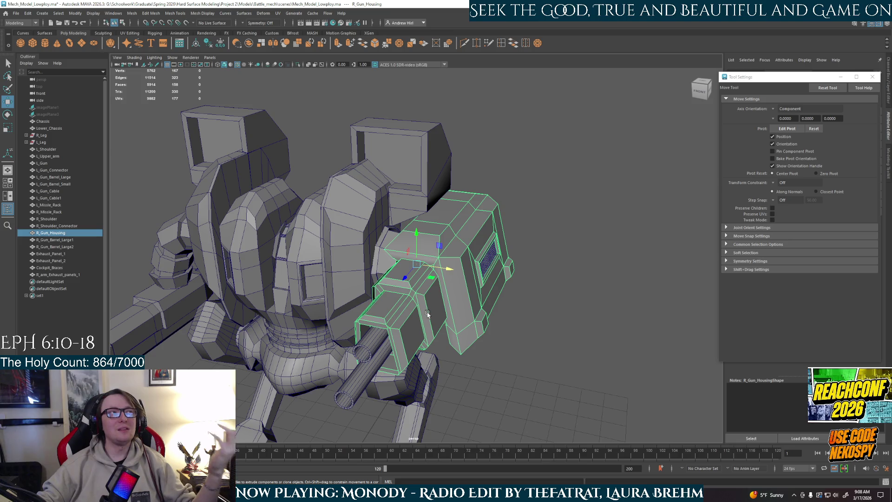
pyautogui.click(410, 197)
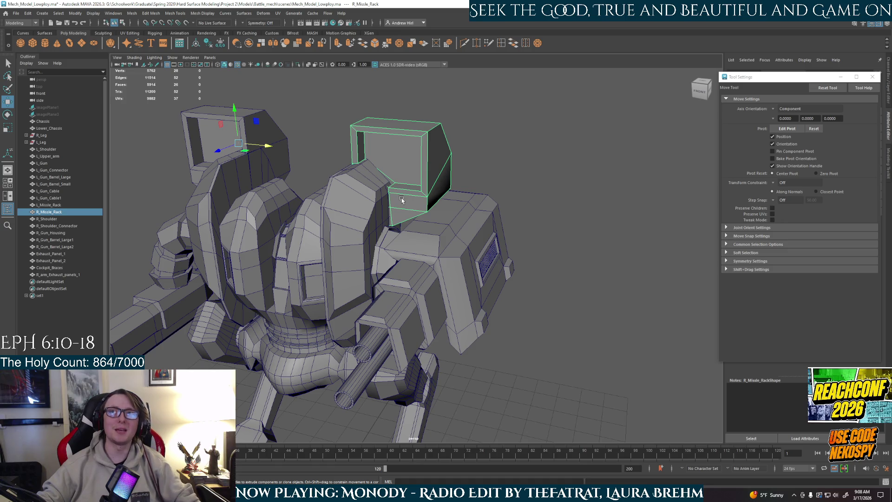
# Center the pivot of R_Missle_Rack and nudge it slightly upward.
pyautogui.moveTo(406, 202)
pyautogui.keyDown('alt'); pyautogui.mouseDown()
pyautogui.moveTo(433, 204)
pyautogui.moveTo(491, 252)
pyautogui.moveTo(447, 247)
pyautogui.mouseUp(); pyautogui.keyUp('alt')
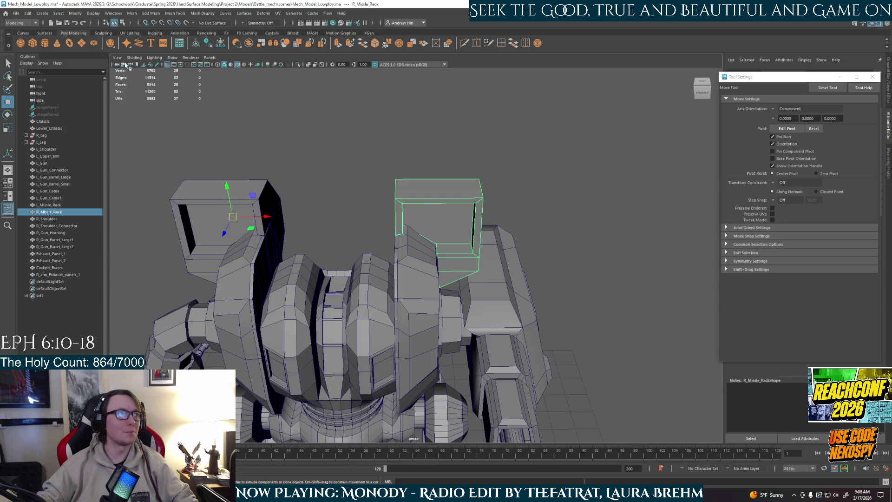
pyautogui.click(132, 13)
pyautogui.moveTo(111, 14)
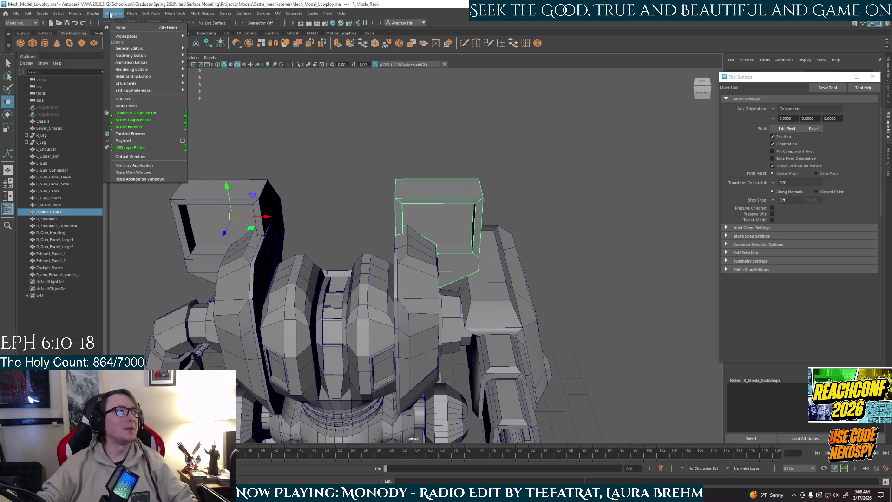
pyautogui.moveTo(146, 33)
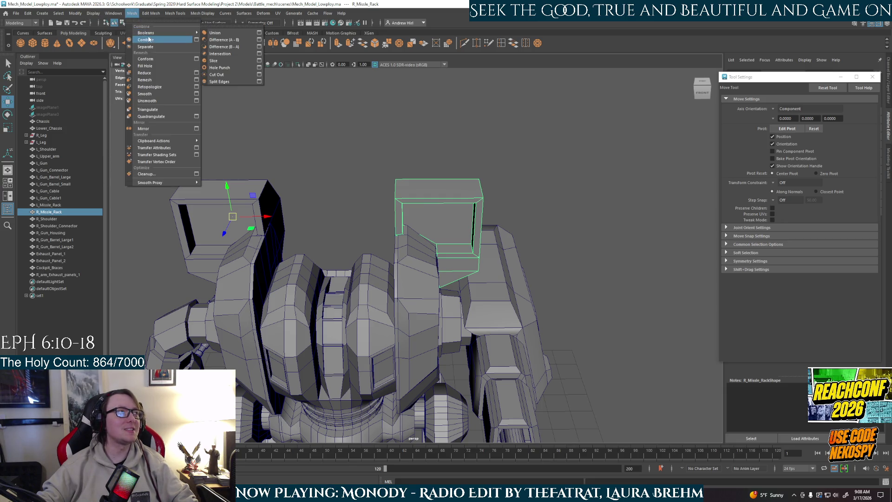
pyautogui.moveTo(72, 14)
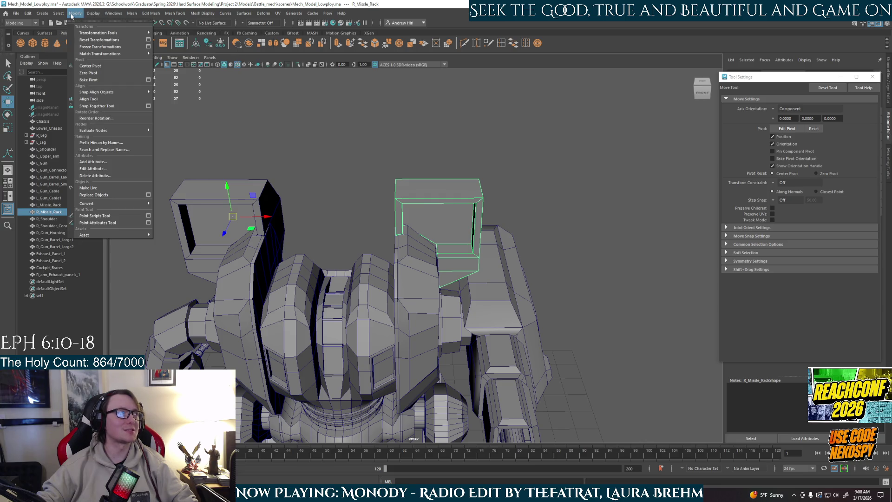
pyautogui.click(90, 66)
pyautogui.keyDown('alt'); pyautogui.moveTo(469, 221); pyautogui.dragTo(461, 200); pyautogui.keyUp('alt')
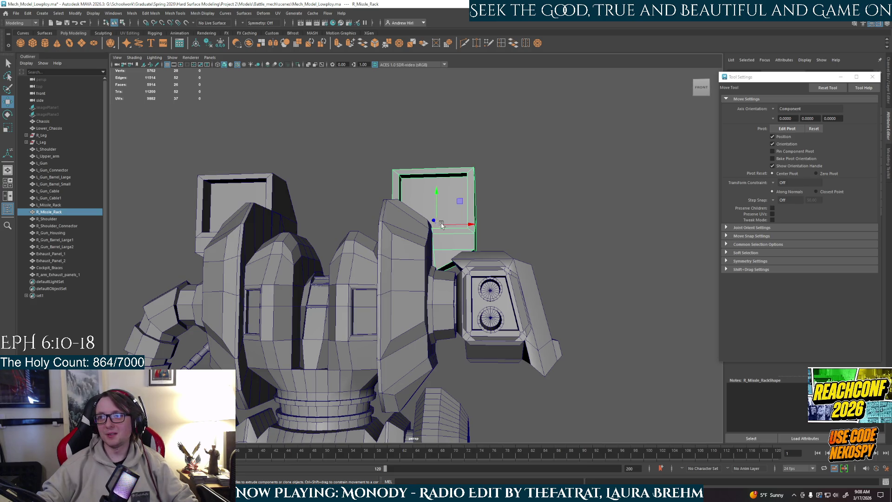
pyautogui.moveTo(441, 232)
pyautogui.keyDown('alt'); pyautogui.mouseDown()
pyautogui.moveTo(432, 268)
pyautogui.moveTo(446, 265)
pyautogui.mouseUp(); pyautogui.keyUp('alt')
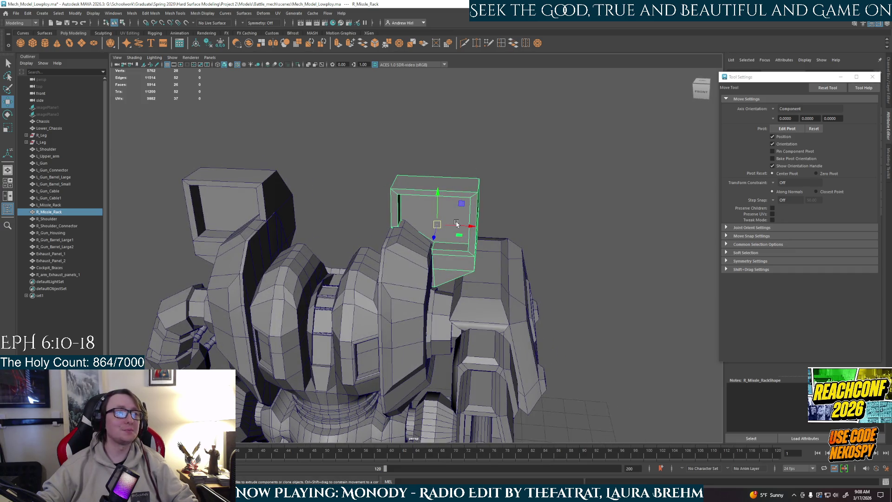
pyautogui.moveTo(440, 209)
pyautogui.mouseDown()
pyautogui.moveTo(454, 227)
pyautogui.moveTo(478, 213)
pyautogui.moveTo(443, 190)
pyautogui.mouseUp()
pyautogui.scroll(3, 457, 218)
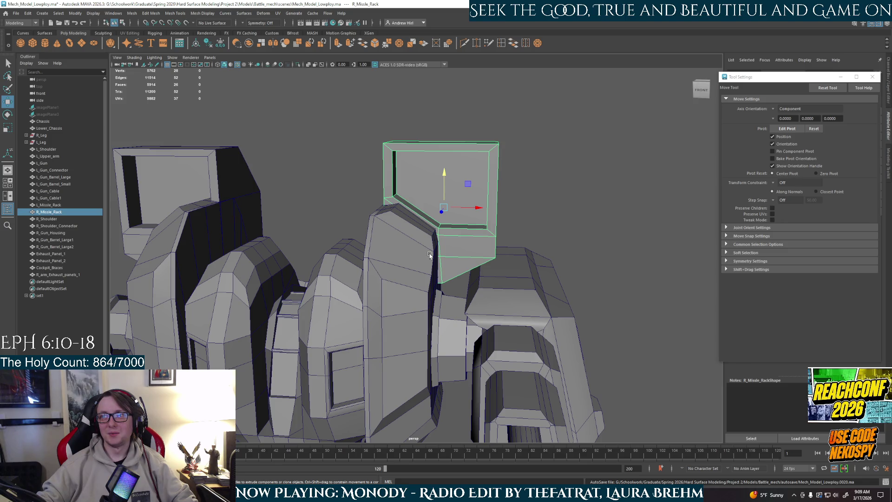
# Try raising the left missile rack alone, then undo it.
pyautogui.moveTo(344, 238)
pyautogui.keyDown('alt'); pyautogui.mouseDown()
pyautogui.moveTo(400, 207)
pyautogui.moveTo(371, 196)
pyautogui.mouseUp(); pyautogui.keyUp('alt')
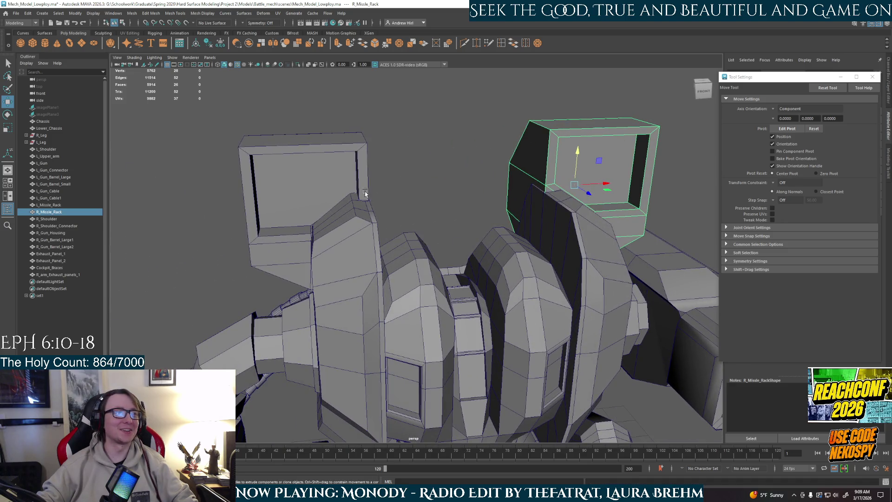
pyautogui.click(338, 172)
pyautogui.moveTo(306, 167); pyautogui.dragTo(304, 158)
pyautogui.hotkey('ctrl', 'z')
pyautogui.hotkey('ctrl', 'z')
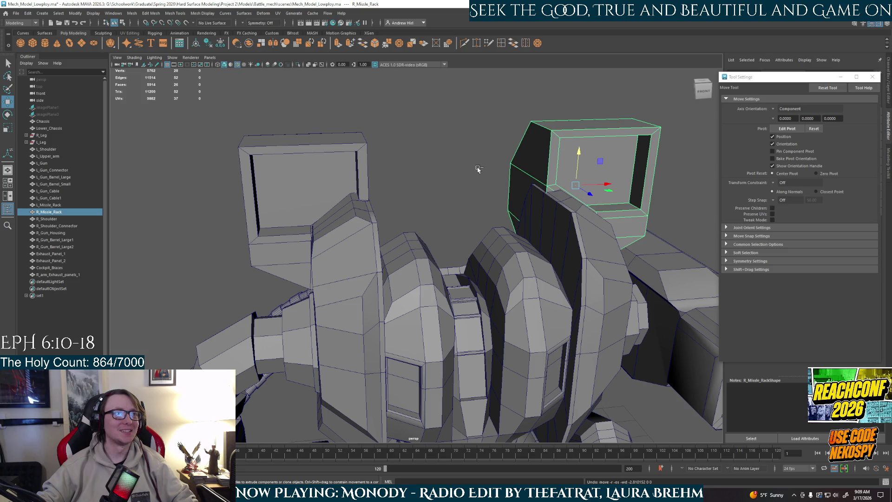
# Select both shoulder missile racks and lift them slightly higher together.
pyautogui.keyDown('alt'); pyautogui.moveTo(479, 170); pyautogui.dragTo(410, 150); pyautogui.keyUp('alt')
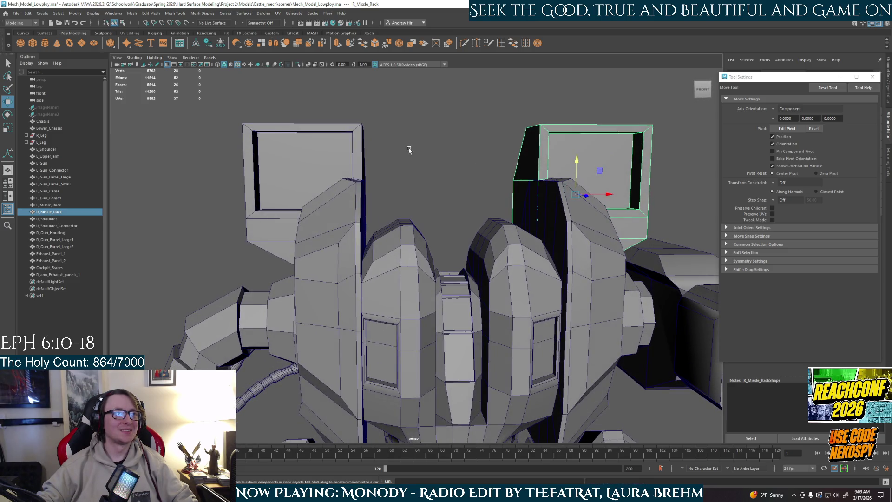
pyautogui.keyDown('shift'); pyautogui.click(357, 153); pyautogui.keyUp('shift')
pyautogui.moveTo(309, 150)
pyautogui.mouseDown()
pyautogui.moveTo(308, 142)
pyautogui.moveTo(485, 206)
pyautogui.mouseUp()
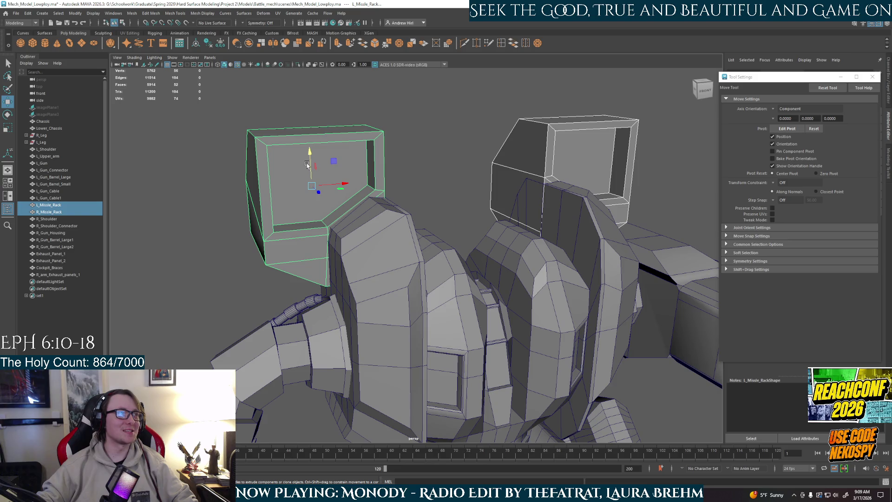
pyautogui.click(307, 166)
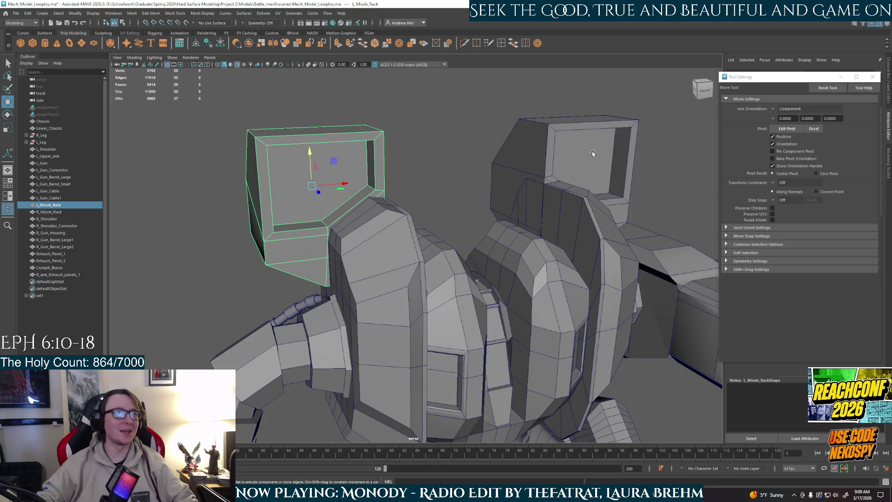
pyautogui.keyDown('shift'); pyautogui.click(581, 143); pyautogui.keyUp('shift')
pyautogui.moveTo(561, 145); pyautogui.dragTo(560, 149)
pyautogui.click(456, 209)
pyautogui.moveTo(456, 209)
pyautogui.keyDown('alt'); pyautogui.mouseDown()
pyautogui.moveTo(468, 209)
pyautogui.moveTo(440, 201)
pyautogui.moveTo(523, 219)
pyautogui.moveTo(495, 220)
pyautogui.mouseUp(); pyautogui.keyUp('alt')
pyautogui.moveTo(530, 207); pyautogui.dragTo(548, 202, button='right')
pyautogui.scroll(-5, 597, 199)
pyautogui.moveTo(593, 201)
pyautogui.keyDown('alt'); pyautogui.mouseDown()
pyautogui.moveTo(462, 256)
pyautogui.moveTo(475, 260)
pyautogui.mouseUp(); pyautogui.keyUp('alt')
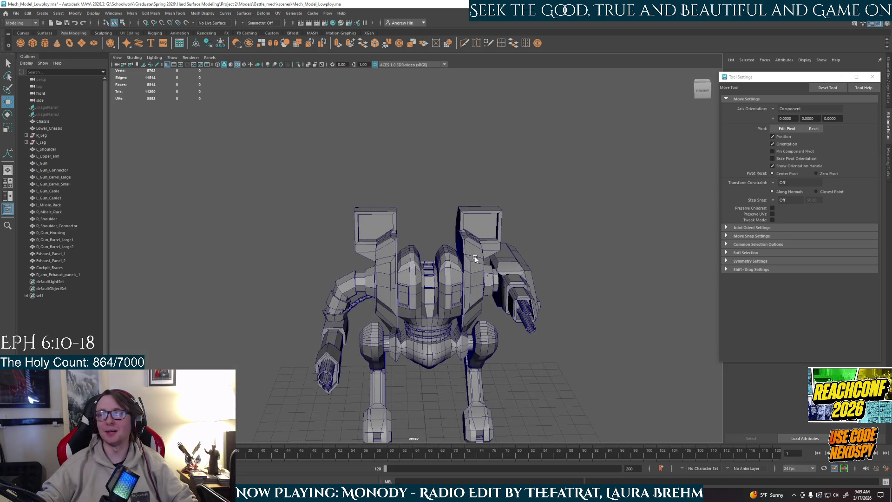
# Orbit and zoom around the mech to view it from the side, rear and front.
pyautogui.scroll(5, 490, 270)
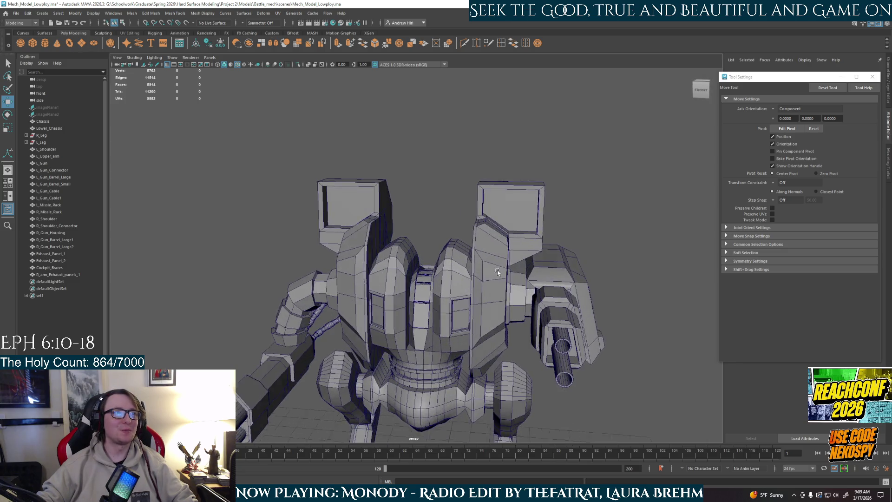
pyautogui.keyDown('alt'); pyautogui.moveTo(489, 270); pyautogui.dragTo(466, 269); pyautogui.keyUp('alt')
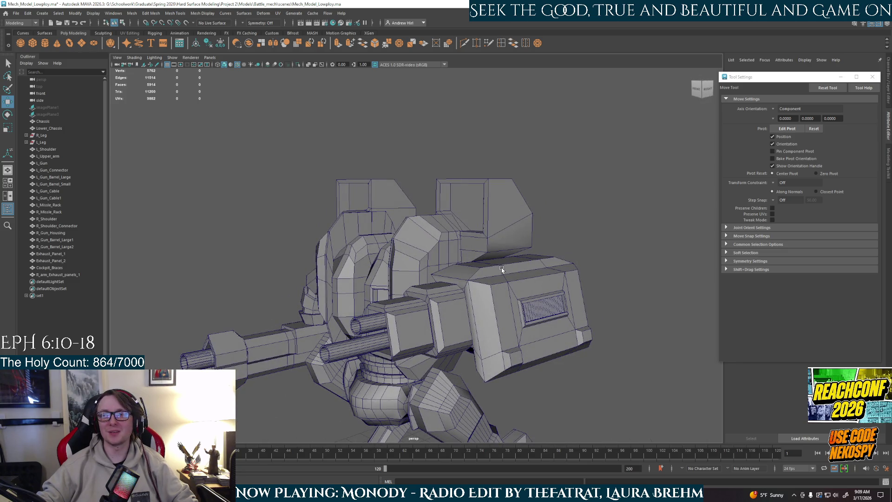
pyautogui.scroll(-5, 502, 267)
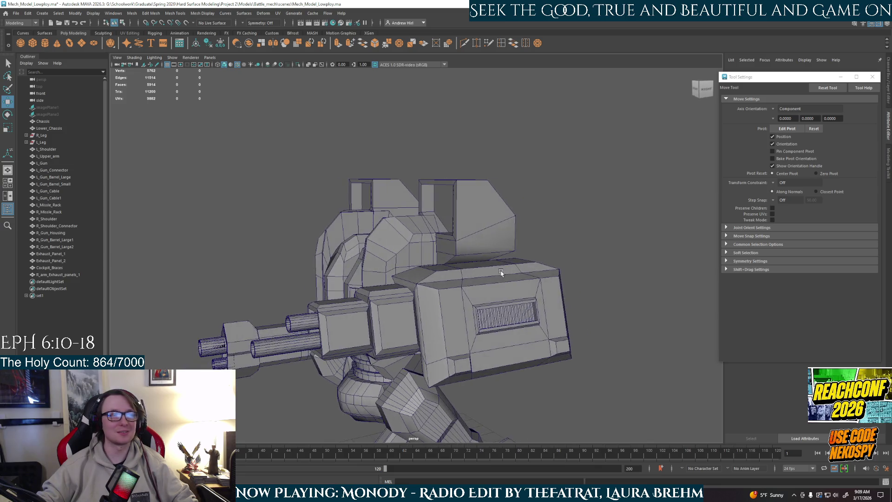
pyautogui.moveTo(501, 268)
pyautogui.keyDown('alt'); pyautogui.mouseDown()
pyautogui.moveTo(506, 286)
pyautogui.moveTo(466, 308)
pyautogui.moveTo(488, 223)
pyautogui.moveTo(504, 273)
pyautogui.mouseUp(); pyautogui.keyUp('alt')
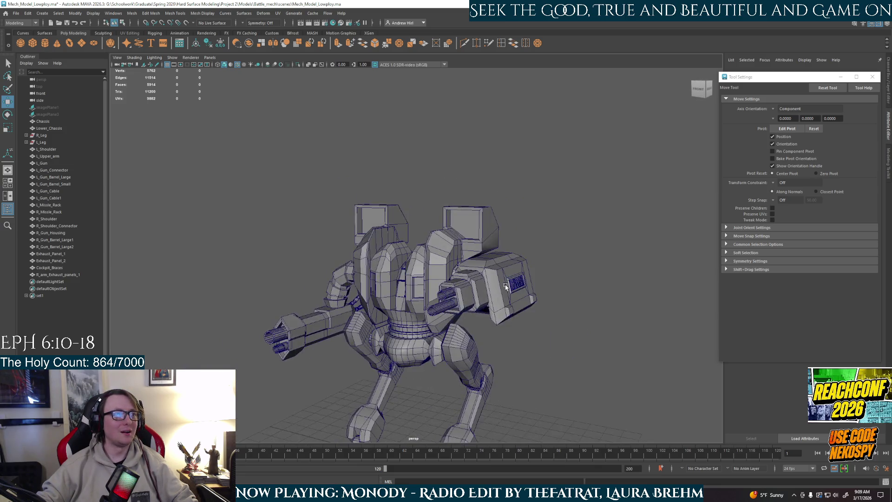
pyautogui.scroll(4, 505, 287)
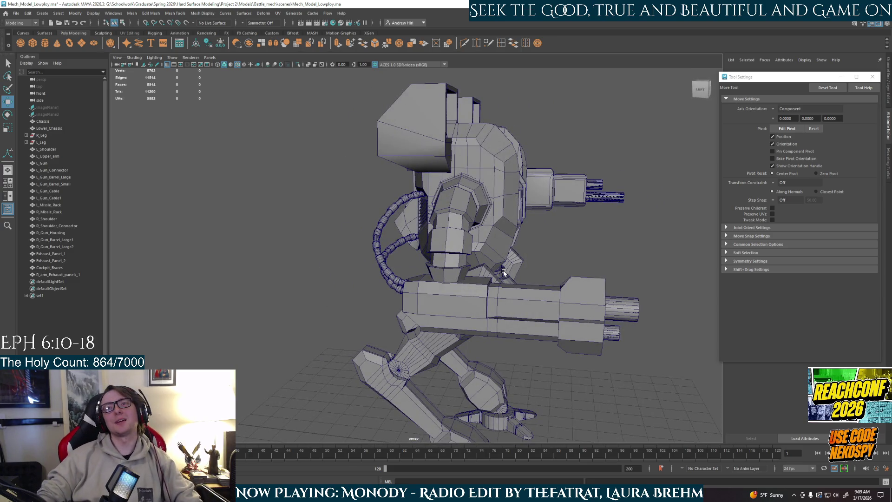
pyautogui.keyDown('alt'); pyautogui.moveTo(503, 272); pyautogui.dragTo(478, 282); pyautogui.keyUp('alt')
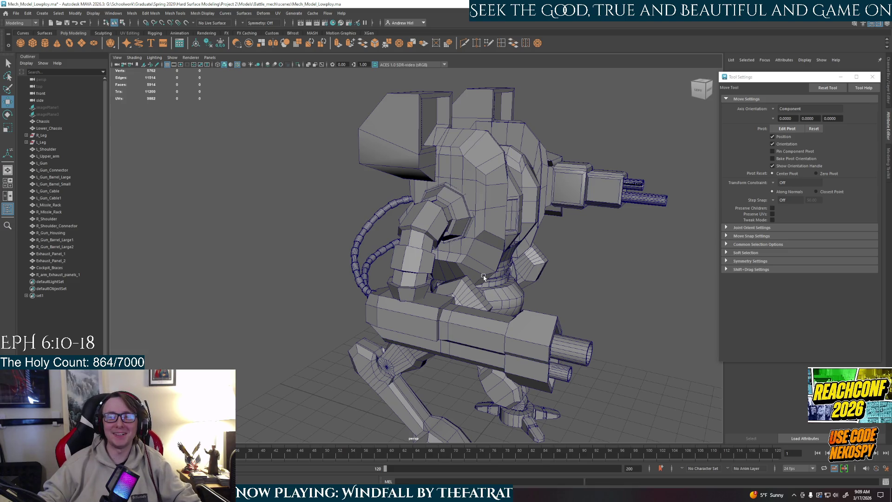
pyautogui.moveTo(489, 307)
pyautogui.keyDown('alt'); pyautogui.mouseDown()
pyautogui.moveTo(466, 316)
pyautogui.moveTo(498, 315)
pyautogui.mouseUp(); pyautogui.keyUp('alt')
# Pick L_Upper_arm from the arm and isolate it with Ctrl+1.
pyautogui.moveTo(501, 243); pyautogui.dragTo(504, 254, button='right')
pyautogui.scroll(3, 504, 254)
pyautogui.moveTo(563, 234); pyautogui.dragTo(592, 205, button='right')
pyautogui.hotkey('ctrl', '1')
pyautogui.hotkey('ctrl', '1')
pyautogui.moveTo(595, 221)
pyautogui.keyDown('alt'); pyautogui.mouseDown()
pyautogui.moveTo(534, 239)
pyautogui.moveTo(365, 225)
pyautogui.moveTo(434, 219)
pyautogui.mouseUp(); pyautogui.keyUp('alt')
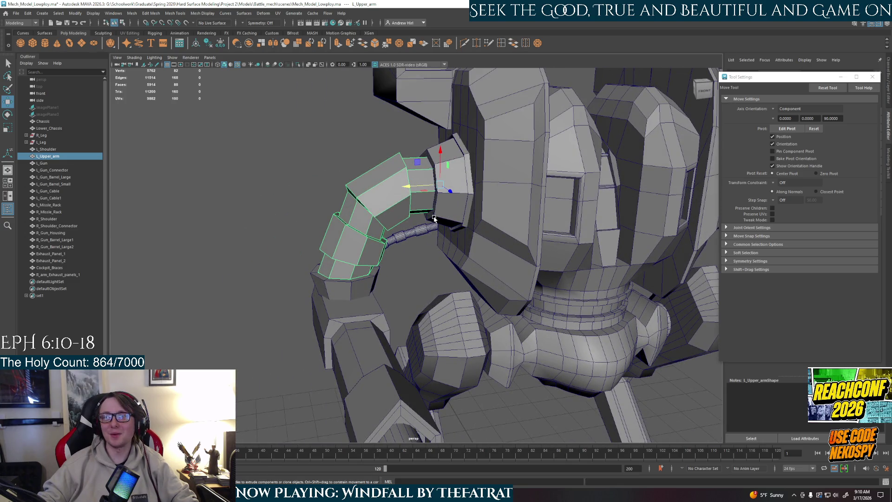
# Switch L_Upper_arm to face mode, select a face, then return to object mode.
pyautogui.scroll(2, 400, 205)
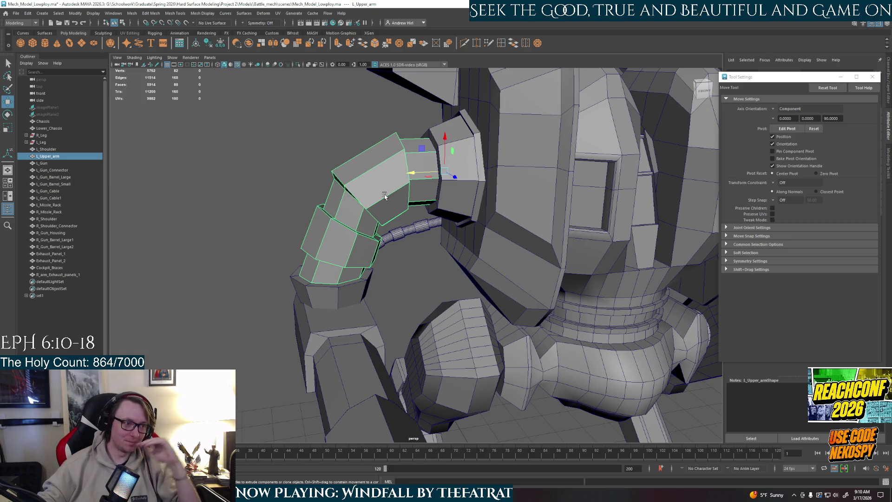
pyautogui.moveTo(397, 184); pyautogui.dragTo(395, 209, button='right')
pyautogui.keyDown('alt'); pyautogui.moveTo(381, 186); pyautogui.dragTo(446, 195); pyautogui.keyUp('alt')
pyautogui.click(462, 200)
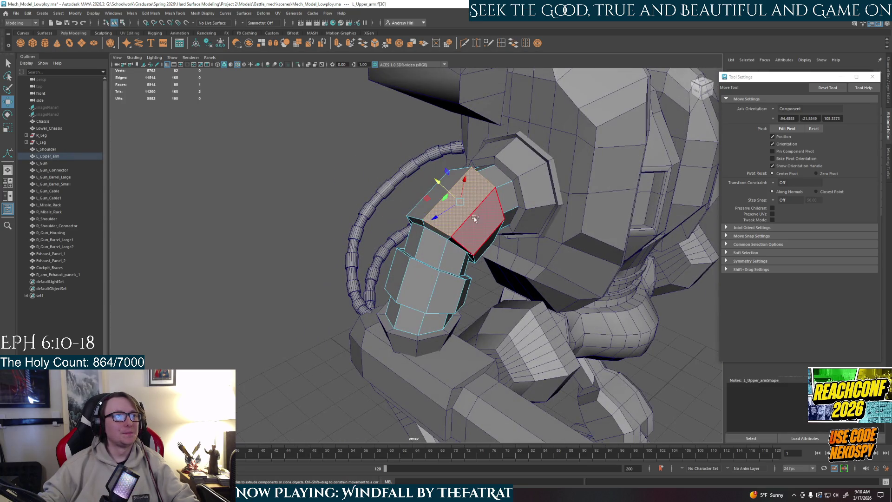
pyautogui.scroll(-5, 533, 248)
pyautogui.keyDown('alt'); pyautogui.moveTo(533, 249); pyautogui.dragTo(525, 225); pyautogui.keyUp('alt')
# Select R_Gun_Housing and isolate it with Ctrl+1.
pyautogui.moveTo(600, 233); pyautogui.dragTo(636, 220, button='right')
pyautogui.click(477, 233)
pyautogui.hotkey('ctrl', '1')
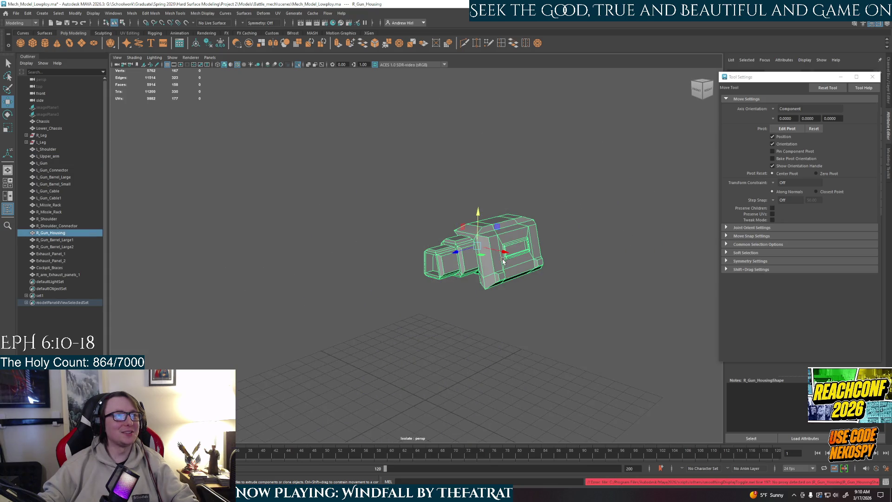
# Exit isolate with Ctrl+1 so the whole mech reappears, then deselect the gun housing.
pyautogui.press('f')
pyautogui.moveTo(552, 251)
pyautogui.keyDown('alt'); pyautogui.mouseDown()
pyautogui.moveTo(597, 219)
pyautogui.moveTo(564, 255)
pyautogui.moveTo(514, 249)
pyautogui.moveTo(522, 297)
pyautogui.mouseUp(); pyautogui.keyUp('alt')
pyautogui.hotkey('ctrl', '1')
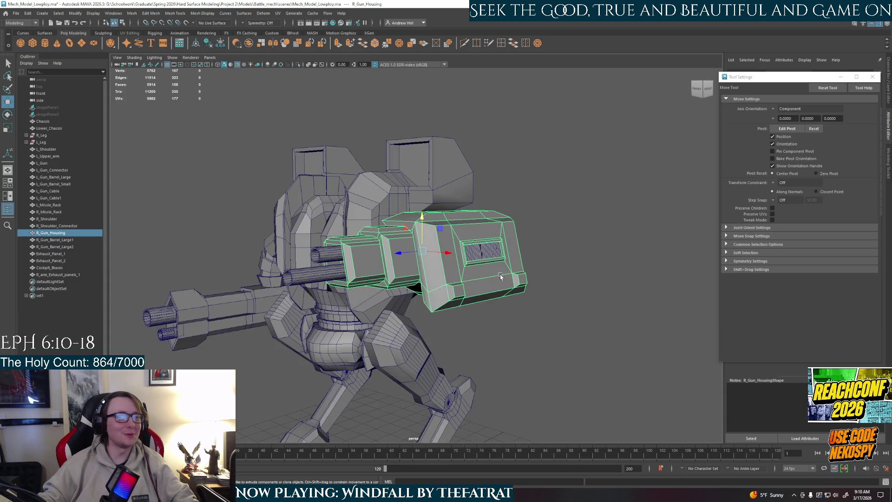
pyautogui.click(604, 300)
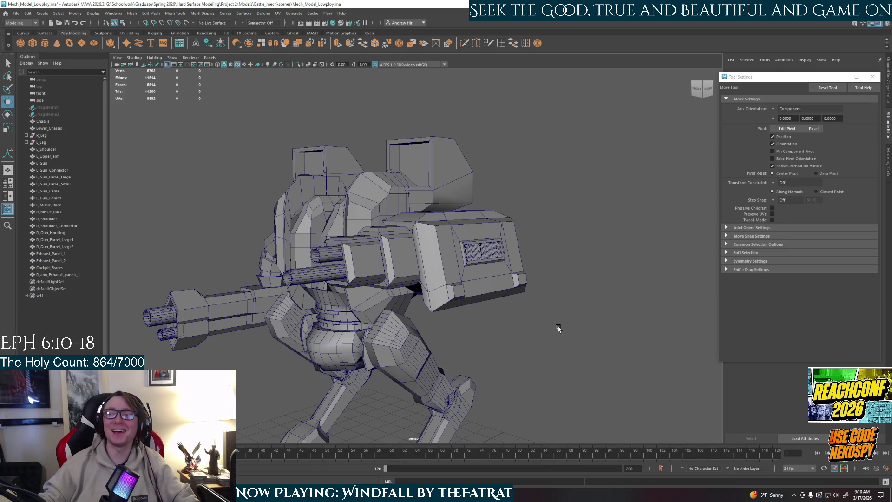
# Reselect R_Gun_Housing and review it from side and low angles within the full mech, then deselect.
pyautogui.click(434, 293)
pyautogui.moveTo(444, 289)
pyautogui.keyDown('alt'); pyautogui.mouseDown()
pyautogui.moveTo(437, 328)
pyautogui.moveTo(404, 298)
pyautogui.moveTo(412, 294)
pyautogui.mouseUp(); pyautogui.keyUp('alt')
pyautogui.scroll(3, 437, 328)
pyautogui.scroll(-3, 437, 327)
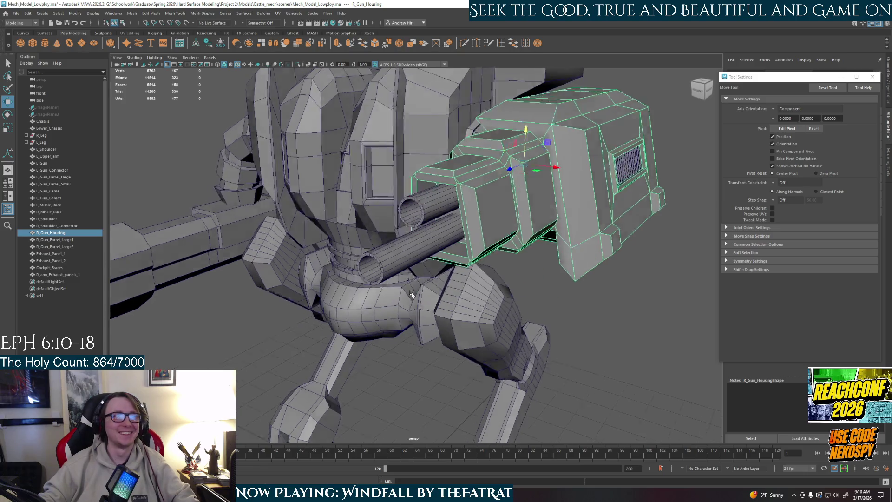
pyautogui.scroll(-2, 497, 217)
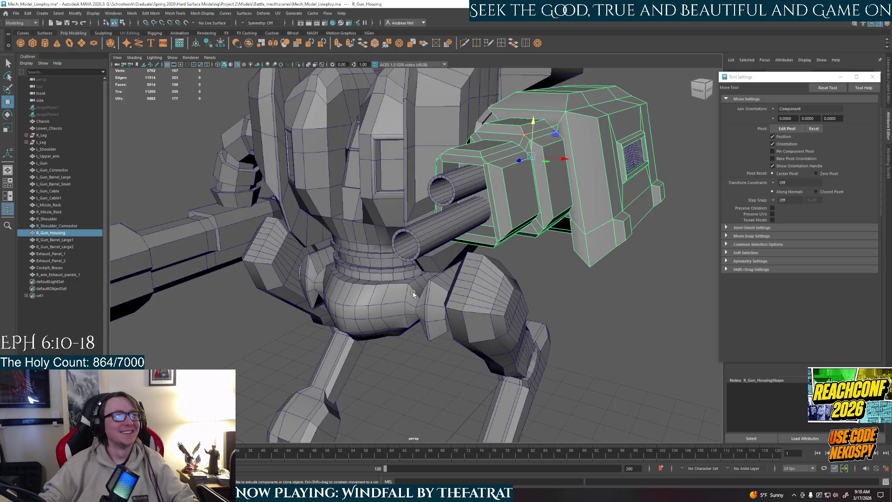
pyautogui.scroll(-3, 481, 233)
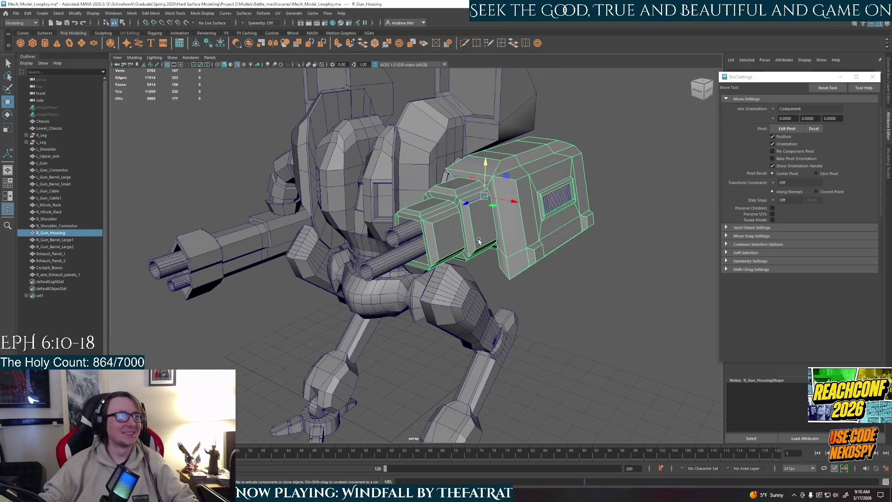
pyautogui.keyDown('alt'); pyautogui.moveTo(479, 240); pyautogui.dragTo(431, 261); pyautogui.keyUp('alt')
pyautogui.scroll(3, 537, 222)
pyautogui.moveTo(537, 222)
pyautogui.keyDown('alt'); pyautogui.mouseDown()
pyautogui.moveTo(525, 302)
pyautogui.moveTo(535, 392)
pyautogui.moveTo(511, 362)
pyautogui.moveTo(497, 342)
pyautogui.moveTo(653, 372)
pyautogui.moveTo(467, 225)
pyautogui.moveTo(325, 204)
pyautogui.moveTo(395, 215)
pyautogui.moveTo(440, 253)
pyautogui.moveTo(403, 324)
pyautogui.mouseUp(); pyautogui.keyUp('alt')
pyautogui.rightClick(553, 262)
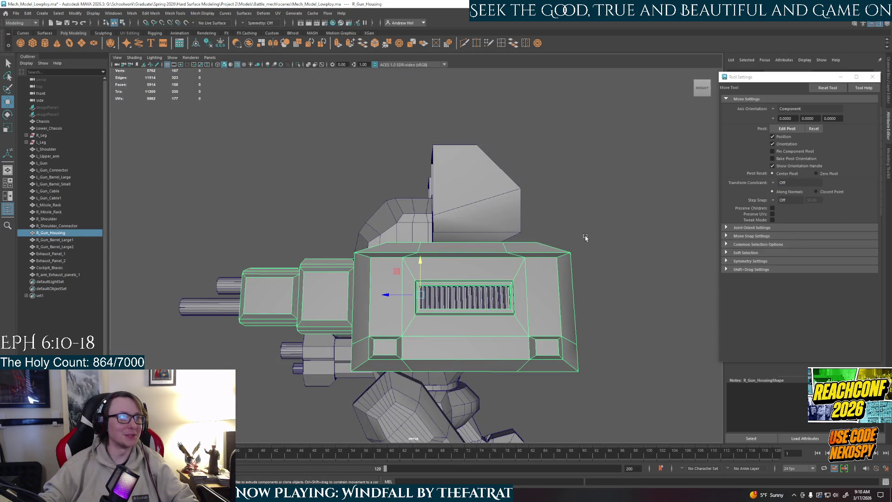
pyautogui.click(583, 238)
# Select R_Missle_Rack and tumble in close for a top-down view of it.
pyautogui.scroll(-5, 517, 328)
pyautogui.moveTo(456, 332)
pyautogui.keyDown('alt'); pyautogui.mouseDown()
pyautogui.moveTo(488, 325)
pyautogui.moveTo(516, 303)
pyautogui.moveTo(468, 344)
pyautogui.moveTo(446, 336)
pyautogui.moveTo(493, 332)
pyautogui.mouseUp(); pyautogui.keyUp('alt')
pyautogui.scroll(5, 446, 336)
pyautogui.click(434, 178)
pyautogui.moveTo(435, 178)
pyautogui.keyDown('alt'); pyautogui.mouseDown()
pyautogui.moveTo(469, 353)
pyautogui.moveTo(497, 372)
pyautogui.moveTo(509, 262)
pyautogui.mouseUp(); pyautogui.keyUp('alt')
pyautogui.moveTo(604, 294)
pyautogui.keyDown('alt'); pyautogui.mouseDown()
pyautogui.moveTo(557, 305)
pyautogui.moveTo(535, 325)
pyautogui.moveTo(464, 233)
pyautogui.moveTo(511, 242)
pyautogui.mouseUp(); pyautogui.keyUp('alt')
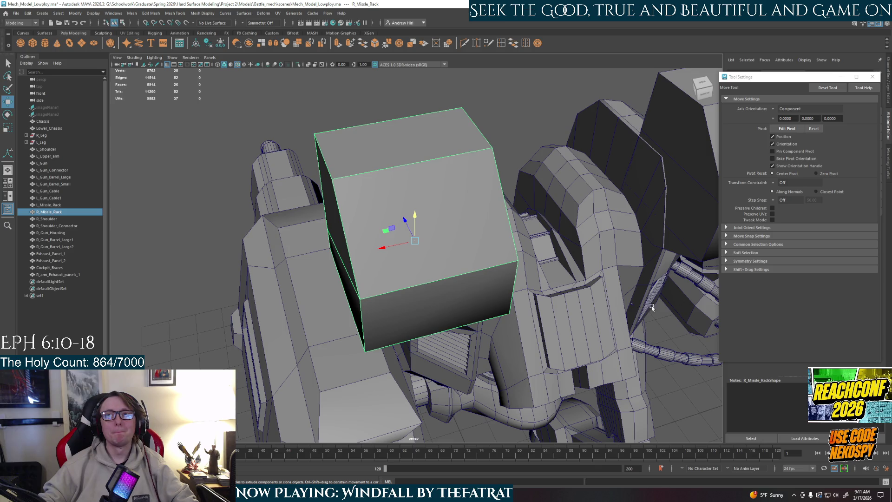
pyautogui.moveTo(625, 286)
pyautogui.keyDown('alt'); pyautogui.mouseDown()
pyautogui.moveTo(540, 266)
pyautogui.moveTo(402, 194)
pyautogui.mouseUp(); pyautogui.keyUp('alt')
pyautogui.moveTo(402, 195); pyautogui.dragTo(409, 221, button='right')
pyautogui.keyDown('alt'); pyautogui.moveTo(408, 221); pyautogui.dragTo(411, 195); pyautogui.keyUp('alt')
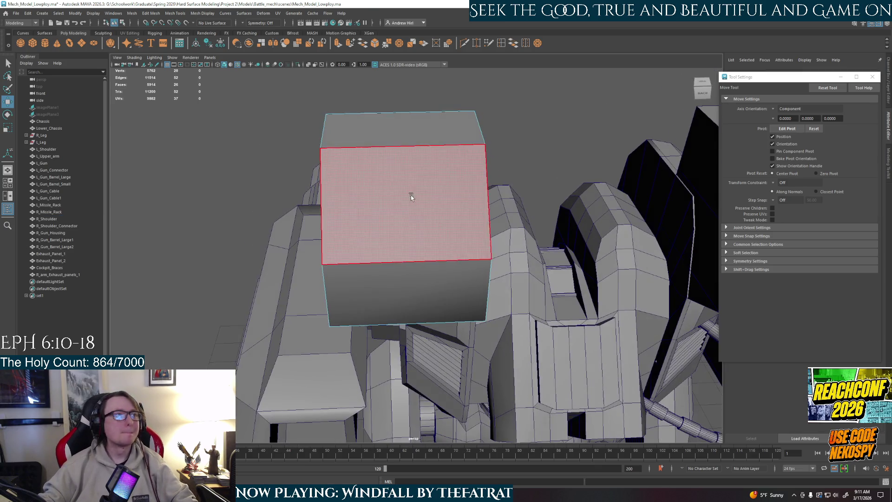
pyautogui.click(418, 210)
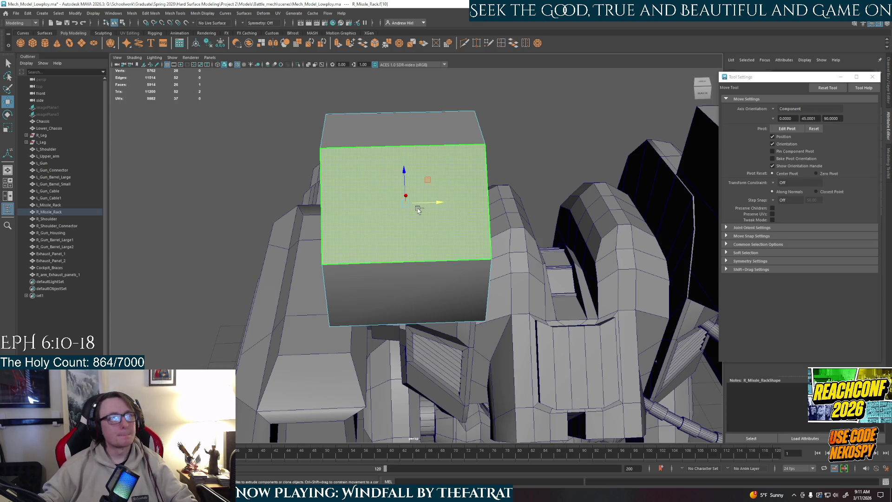
pyautogui.hotkey('ctrl', 'e')
pyautogui.moveTo(418, 210)
pyautogui.keyDown('alt'); pyautogui.mouseDown()
pyautogui.moveTo(445, 240)
pyautogui.moveTo(470, 225)
pyautogui.moveTo(521, 149)
pyautogui.mouseUp(); pyautogui.keyUp('alt')
pyautogui.hotkey('ctrl', 'z')
pyautogui.hotkey('ctrl', 'z')
pyautogui.press('F8')
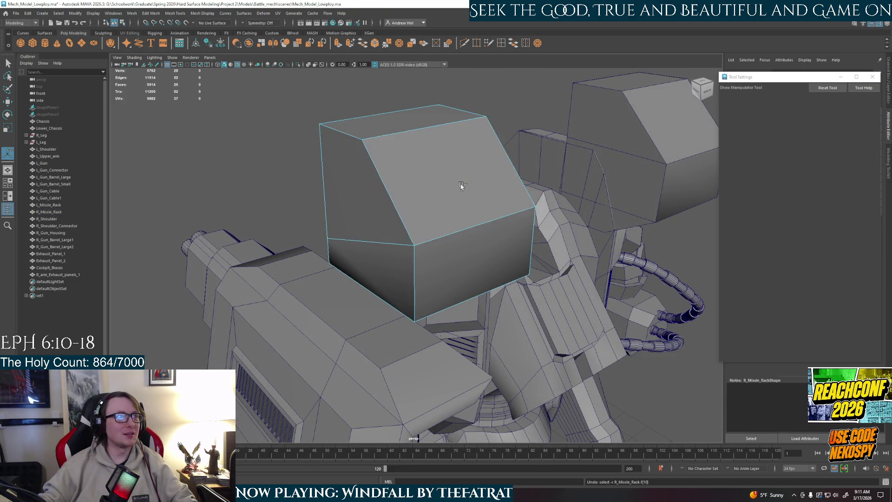
pyautogui.keyDown('alt'); pyautogui.moveTo(462, 269); pyautogui.dragTo(461, 287); pyautogui.keyUp('alt')
pyautogui.moveTo(459, 271); pyautogui.dragTo(459, 285, button='right')
pyautogui.press('q')
pyautogui.click(459, 285)
pyautogui.keyDown('alt'); pyautogui.moveTo(459, 285); pyautogui.dragTo(487, 279); pyautogui.keyUp('alt')
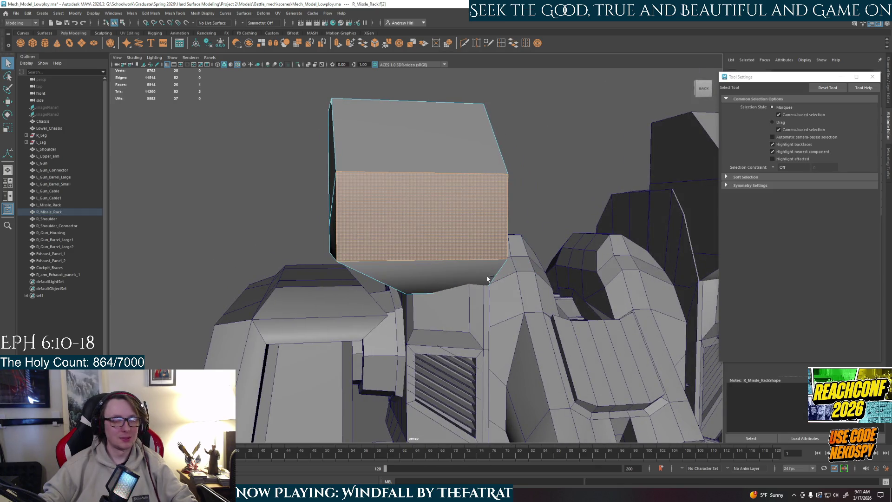
pyautogui.hotkey('ctrl', 'e')
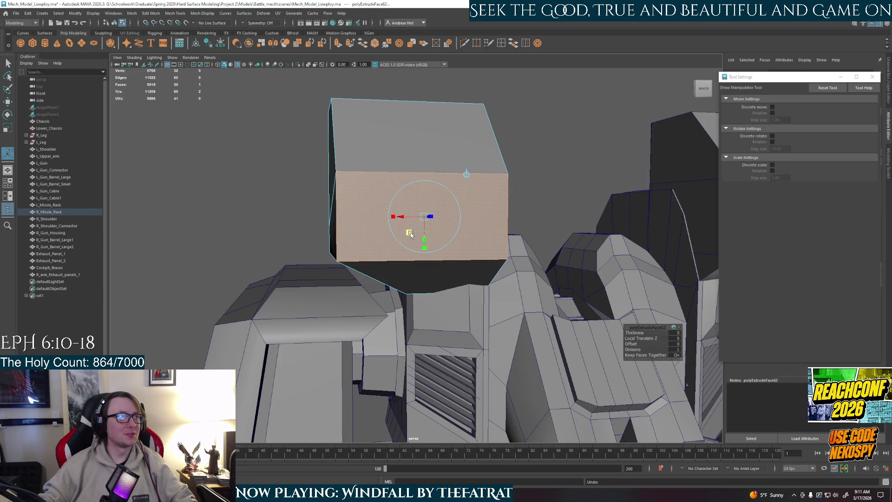
pyautogui.press('r')
pyautogui.moveTo(447, 241)
pyautogui.mouseDown()
pyautogui.moveTo(456, 217)
pyautogui.moveTo(470, 230)
pyautogui.moveTo(521, 229)
pyautogui.mouseUp()
pyautogui.keyDown('alt'); pyautogui.moveTo(471, 271); pyautogui.dragTo(457, 269); pyautogui.keyUp('alt')
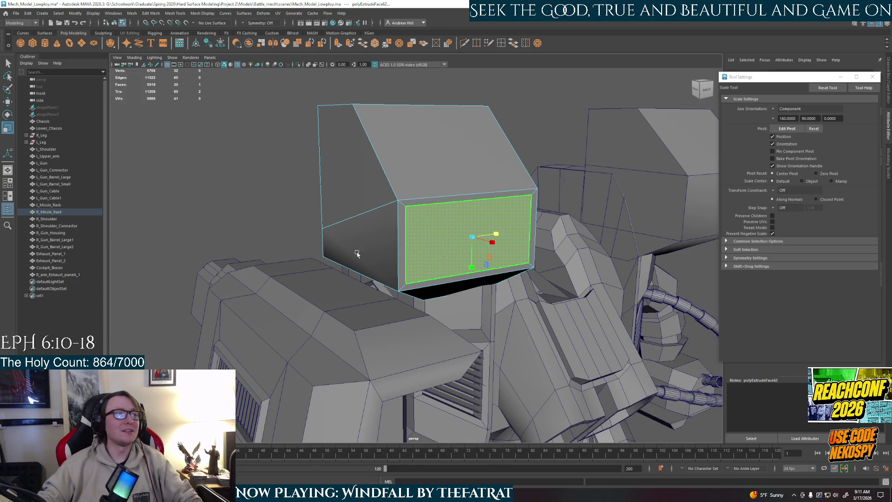
pyautogui.scroll(-5, 442, 255)
pyautogui.moveTo(442, 255)
pyautogui.keyDown('alt'); pyautogui.mouseDown()
pyautogui.moveTo(409, 377)
pyautogui.moveTo(492, 297)
pyautogui.moveTo(465, 314)
pyautogui.moveTo(452, 303)
pyautogui.mouseUp(); pyautogui.keyUp('alt')
pyautogui.scroll(5, 498, 301)
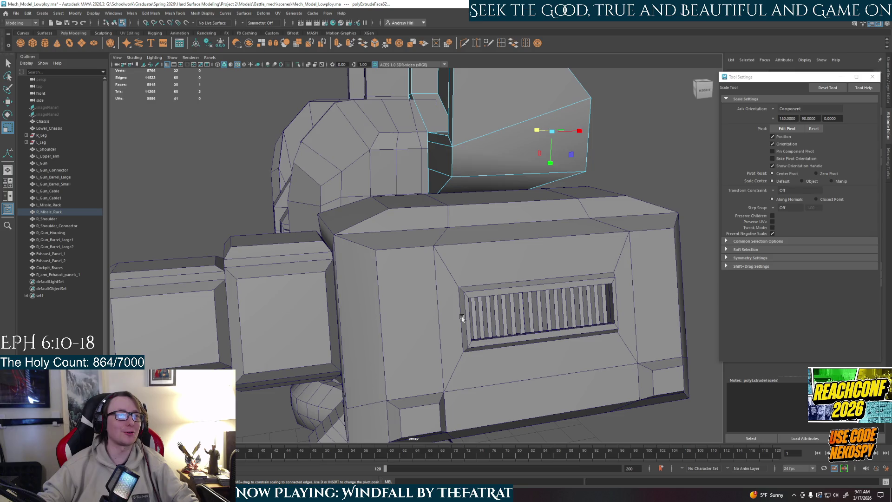
pyautogui.scroll(-5, 511, 309)
pyautogui.keyDown('alt'); pyautogui.moveTo(511, 310); pyautogui.dragTo(436, 285); pyautogui.keyUp('alt')
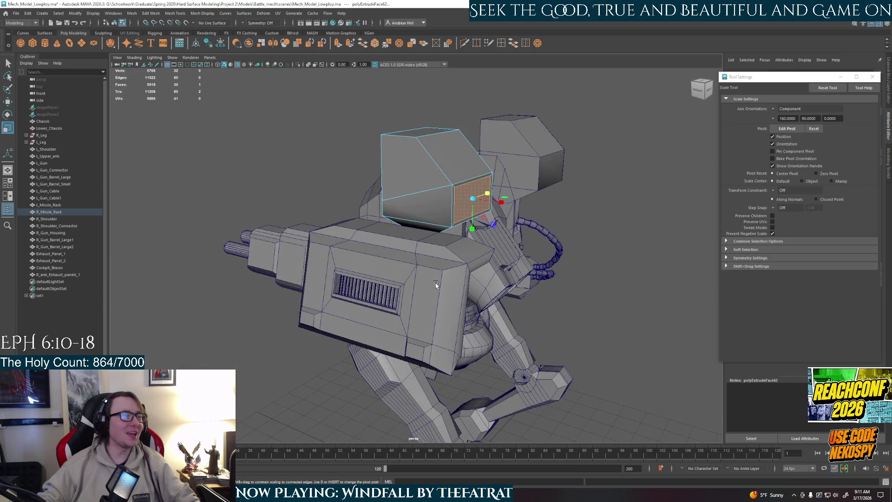
pyautogui.keyDown('alt'); pyautogui.moveTo(313, 301); pyautogui.dragTo(539, 237); pyautogui.keyUp('alt')
pyautogui.moveTo(414, 329)
pyautogui.keyDown('alt'); pyautogui.mouseDown()
pyautogui.moveTo(229, 303)
pyautogui.moveTo(378, 254)
pyautogui.mouseUp(); pyautogui.keyUp('alt')
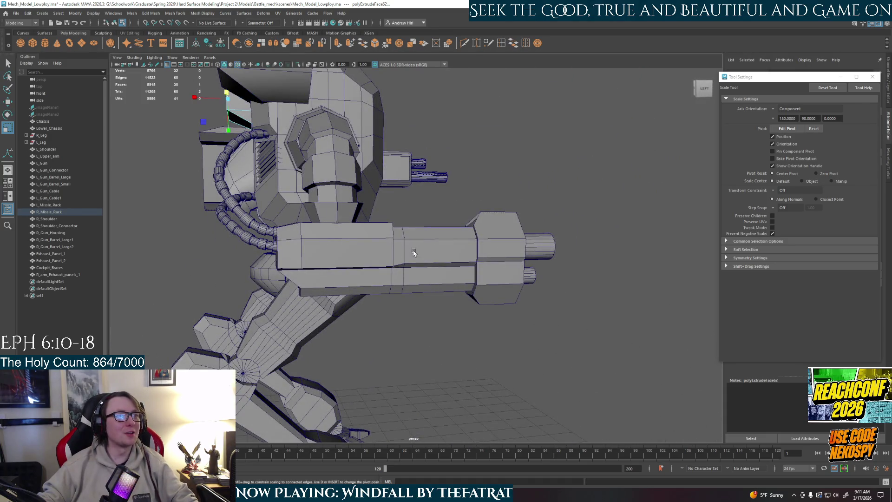
pyautogui.keyDown('alt'); pyautogui.moveTo(507, 262); pyautogui.dragTo(190, 269); pyautogui.keyUp('alt')
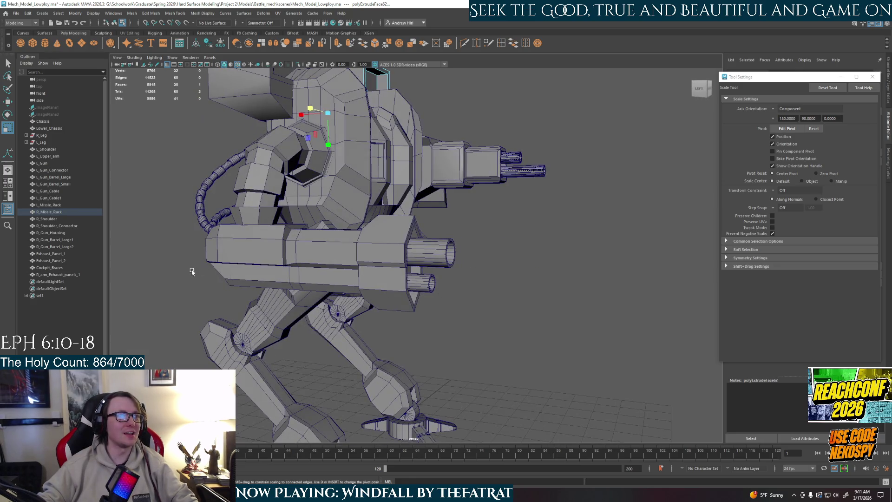
pyautogui.moveTo(294, 251)
pyautogui.keyDown('alt'); pyautogui.mouseDown()
pyautogui.moveTo(353, 285)
pyautogui.moveTo(313, 318)
pyautogui.moveTo(464, 302)
pyautogui.moveTo(507, 332)
pyautogui.moveTo(442, 282)
pyautogui.mouseUp(); pyautogui.keyUp('alt')
pyautogui.press('w')
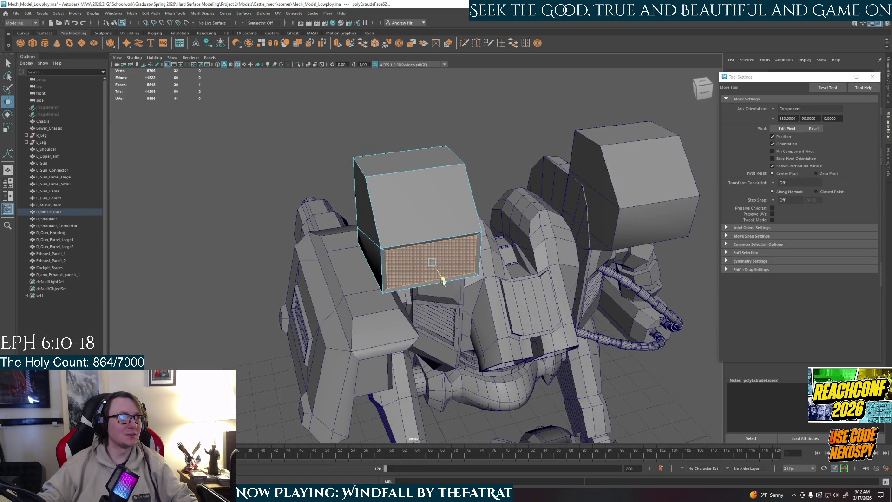
pyautogui.hotkey('ctrl', 'z')
pyautogui.hotkey('ctrl', 'e')
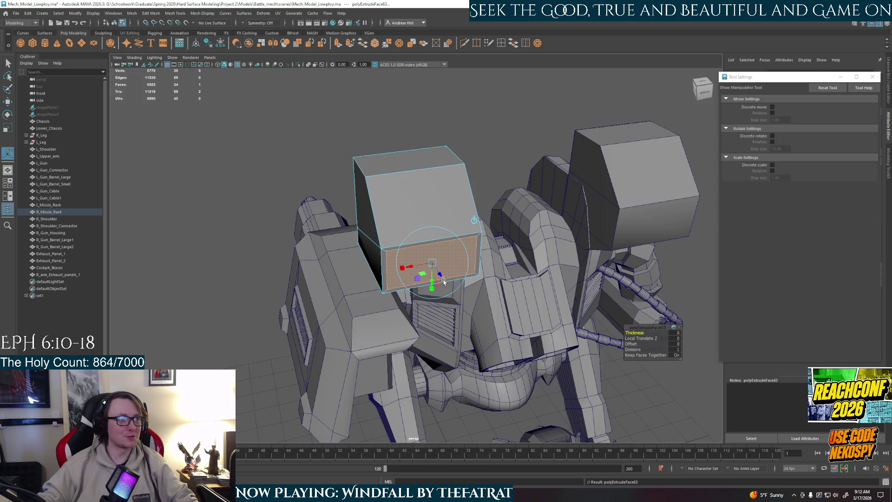
pyautogui.moveTo(439, 277)
pyautogui.mouseDown()
pyautogui.moveTo(433, 295)
pyautogui.moveTo(448, 231)
pyautogui.moveTo(455, 261)
pyautogui.mouseUp()
pyautogui.moveTo(511, 237); pyautogui.dragTo(540, 225, button='right')
pyautogui.scroll(-5, 538, 153)
pyautogui.keyDown('alt'); pyautogui.moveTo(465, 218); pyautogui.dragTo(458, 240); pyautogui.keyUp('alt')
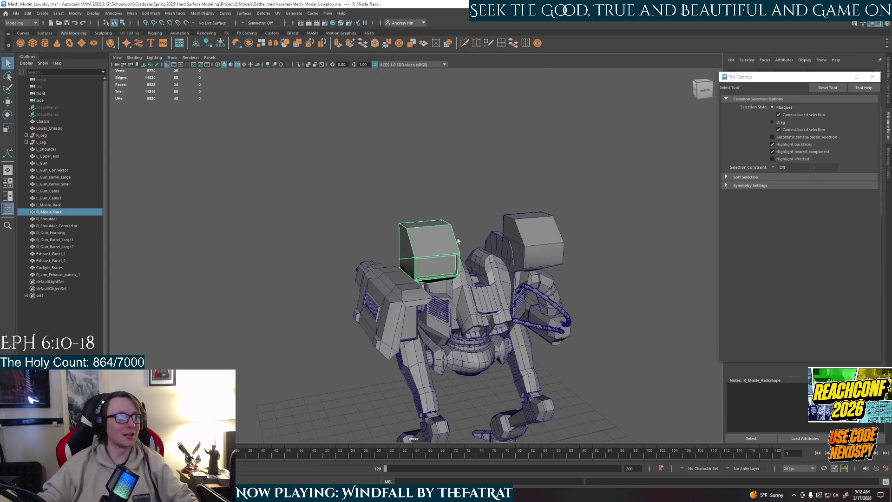
pyautogui.hotkey('ctrl', 'z')
pyautogui.hotkey('ctrl', 'z')
pyautogui.hotkey('ctrl', 'z')
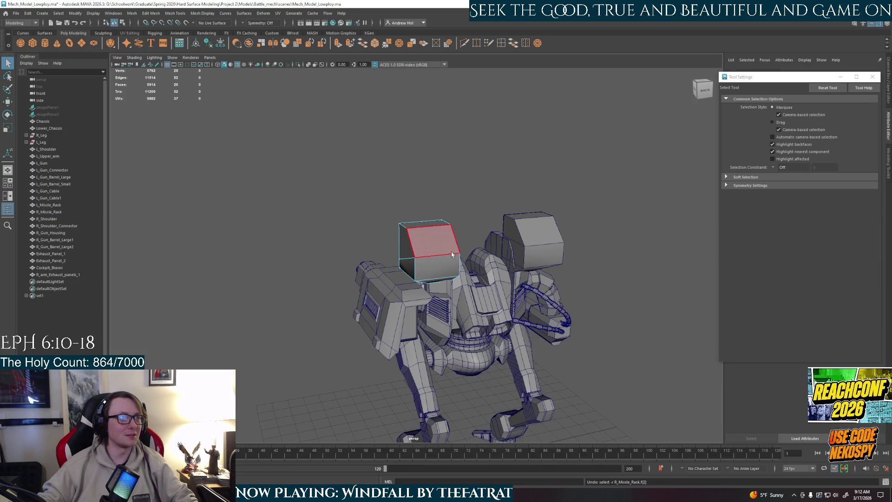
pyautogui.scroll(3, 435, 273)
pyautogui.keyDown('alt'); pyautogui.moveTo(434, 273); pyautogui.dragTo(472, 214); pyautogui.keyUp('alt')
pyautogui.moveTo(472, 215); pyautogui.dragTo(472, 230, button='right')
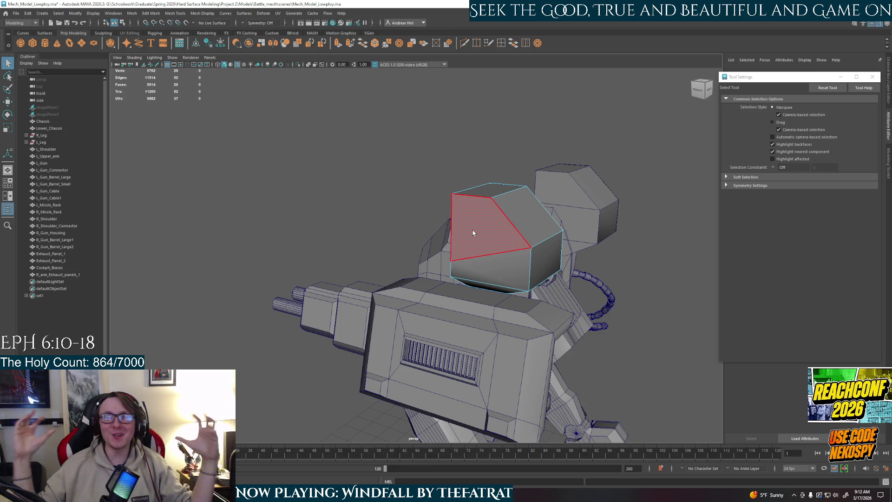
pyautogui.moveTo(472, 230)
pyautogui.keyDown('alt'); pyautogui.mouseDown()
pyautogui.moveTo(564, 328)
pyautogui.moveTo(583, 332)
pyautogui.mouseUp(); pyautogui.keyUp('alt')
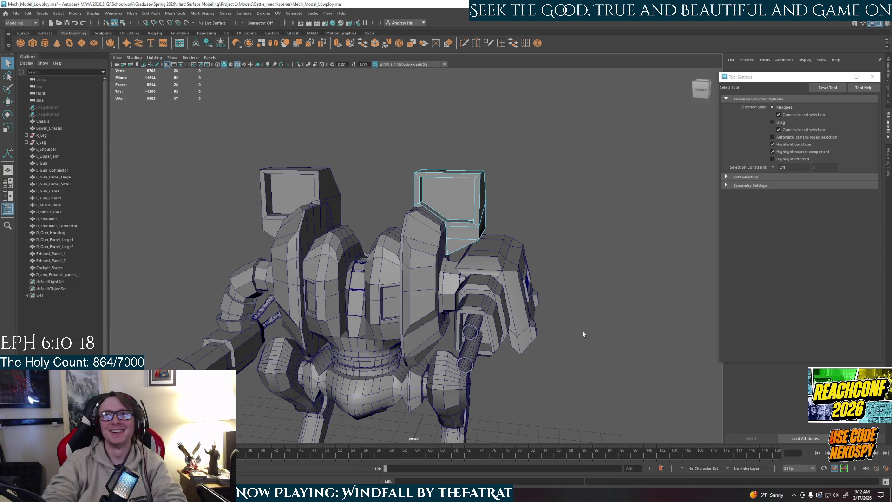
pyautogui.scroll(2, 497, 336)
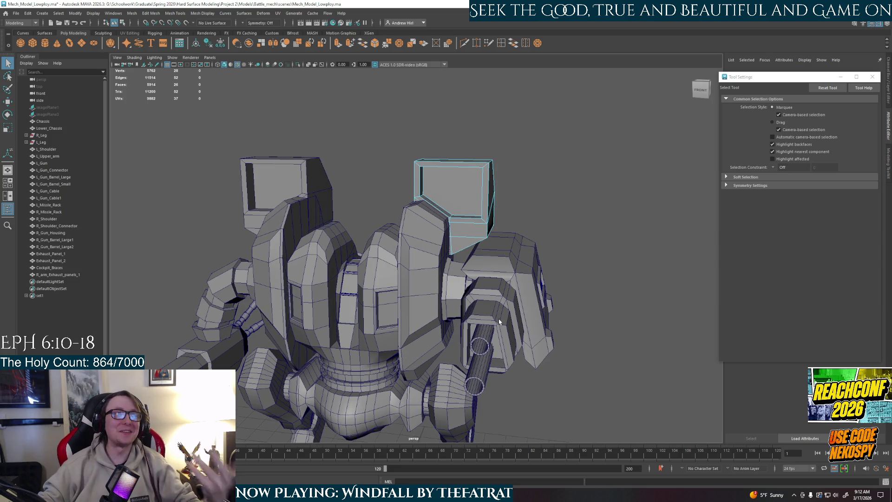
pyautogui.keyDown('alt'); pyautogui.moveTo(555, 267); pyautogui.dragTo(536, 211); pyautogui.keyUp('alt')
pyautogui.moveTo(536, 211); pyautogui.dragTo(575, 196, button='right')
pyautogui.hotkey('ctrl', '1')
# Extrude the missile rack's front face and adjust it with scale and move.
pyautogui.moveTo(560, 205)
pyautogui.keyDown('alt'); pyautogui.mouseDown()
pyautogui.moveTo(574, 225)
pyautogui.moveTo(462, 326)
pyautogui.moveTo(394, 321)
pyautogui.moveTo(478, 319)
pyautogui.mouseUp(); pyautogui.keyUp('alt')
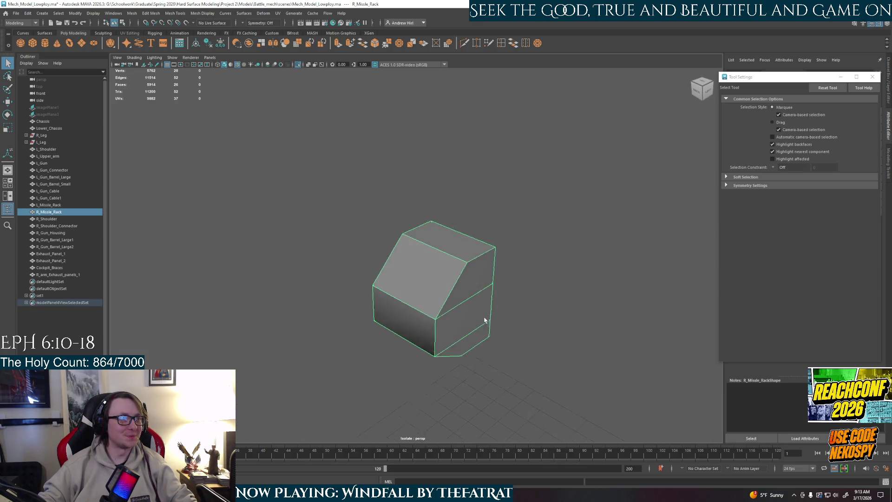
pyautogui.keyDown('alt'); pyautogui.moveTo(478, 318); pyautogui.dragTo(473, 289, button='middle'); pyautogui.keyUp('alt')
pyautogui.moveTo(486, 254); pyautogui.dragTo(485, 251, button='right')
pyautogui.click(484, 251)
pyautogui.keyDown('alt'); pyautogui.moveTo(485, 251); pyautogui.dragTo(489, 233); pyautogui.keyUp('alt')
pyautogui.hotkey('ctrl', 'e')
pyautogui.moveTo(553, 242)
pyautogui.keyDown('alt'); pyautogui.mouseDown()
pyautogui.moveTo(558, 237)
pyautogui.moveTo(438, 242)
pyautogui.moveTo(522, 269)
pyautogui.moveTo(467, 318)
pyautogui.moveTo(456, 295)
pyautogui.moveTo(413, 327)
pyautogui.moveTo(482, 363)
pyautogui.moveTo(448, 313)
pyautogui.moveTo(526, 317)
pyautogui.moveTo(506, 328)
pyautogui.moveTo(492, 298)
pyautogui.moveTo(593, 329)
pyautogui.moveTo(583, 314)
pyautogui.moveTo(437, 289)
pyautogui.mouseUp(); pyautogui.keyUp('alt')
pyautogui.press('r')
pyautogui.press('w')
# Extrude the rack's right side face, pull it outward and scale it narrower.
pyautogui.click(518, 304)
pyautogui.keyDown('shift'); pyautogui.click(432, 363); pyautogui.keyUp('shift')
pyautogui.click(438, 289)
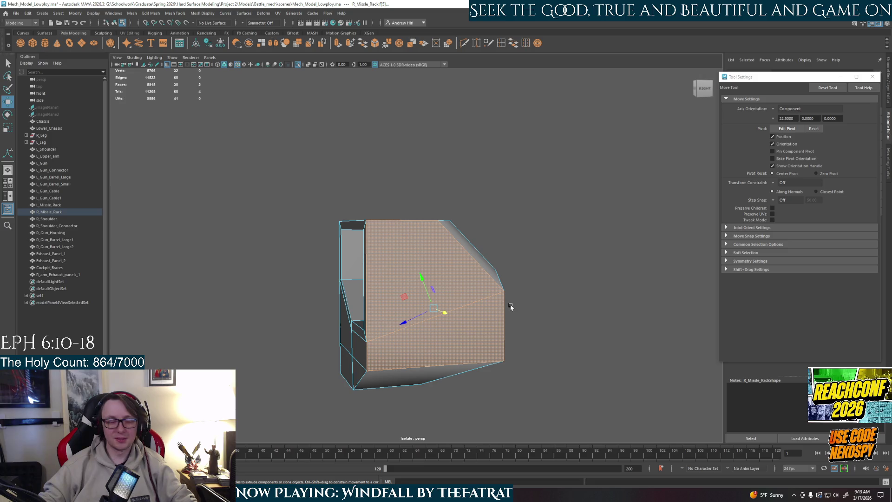
pyautogui.press('e')
pyautogui.moveTo(509, 308)
pyautogui.keyDown('alt'); pyautogui.mouseDown()
pyautogui.moveTo(515, 346)
pyautogui.moveTo(510, 341)
pyautogui.mouseUp(); pyautogui.keyUp('alt')
pyautogui.press('w')
pyautogui.hotkey('ctrl', 'z')
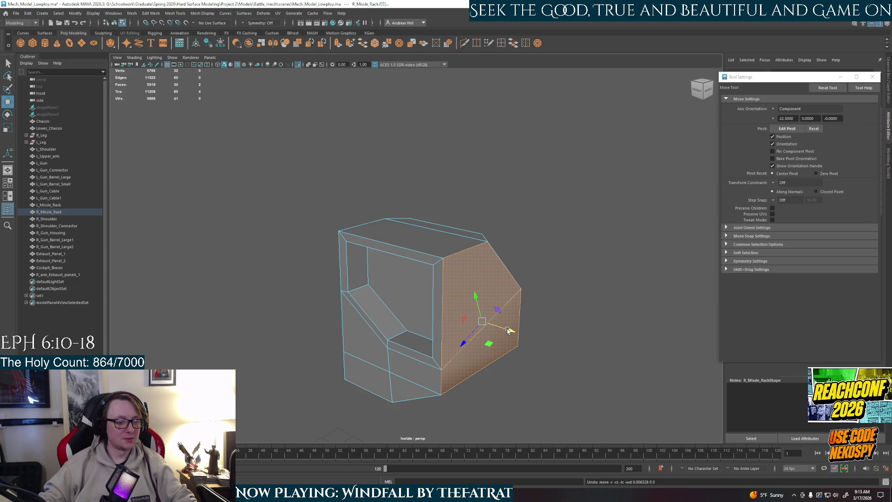
pyautogui.hotkey('ctrl', 'e')
pyautogui.moveTo(507, 330)
pyautogui.mouseDown()
pyautogui.moveTo(515, 354)
pyautogui.moveTo(464, 321)
pyautogui.moveTo(402, 303)
pyautogui.mouseUp()
pyautogui.press('r')
pyautogui.moveTo(602, 322)
pyautogui.keyDown('alt'); pyautogui.mouseDown()
pyautogui.moveTo(470, 328)
pyautogui.moveTo(441, 314)
pyautogui.mouseUp(); pyautogui.keyUp('alt')
# Extrude the upper and lower front faces together and scale them down.
pyautogui.click(434, 260)
pyautogui.keyDown('shift'); pyautogui.click(472, 339); pyautogui.keyUp('shift')
pyautogui.hotkey('ctrl', 'e')
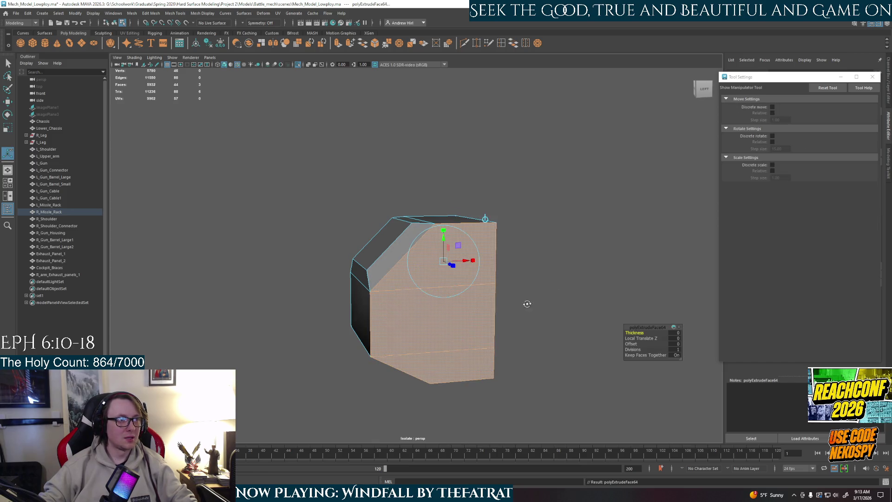
pyautogui.keyDown('alt'); pyautogui.moveTo(525, 303); pyautogui.dragTo(474, 261); pyautogui.keyUp('alt')
pyautogui.press('r')
pyautogui.keyDown('alt'); pyautogui.moveTo(563, 319); pyautogui.dragTo(431, 294); pyautogui.keyUp('alt')
# Return the rack to object mode, exit isolate with Ctrl+1, and deselect it.
pyautogui.click(666, 311)
pyautogui.moveTo(667, 311)
pyautogui.keyDown('alt'); pyautogui.mouseDown()
pyautogui.moveTo(592, 312)
pyautogui.moveTo(478, 291)
pyautogui.moveTo(455, 348)
pyautogui.moveTo(424, 364)
pyautogui.moveTo(508, 362)
pyautogui.moveTo(483, 325)
pyautogui.mouseUp(); pyautogui.keyUp('alt')
pyautogui.moveTo(459, 270); pyautogui.dragTo(508, 244, button='right')
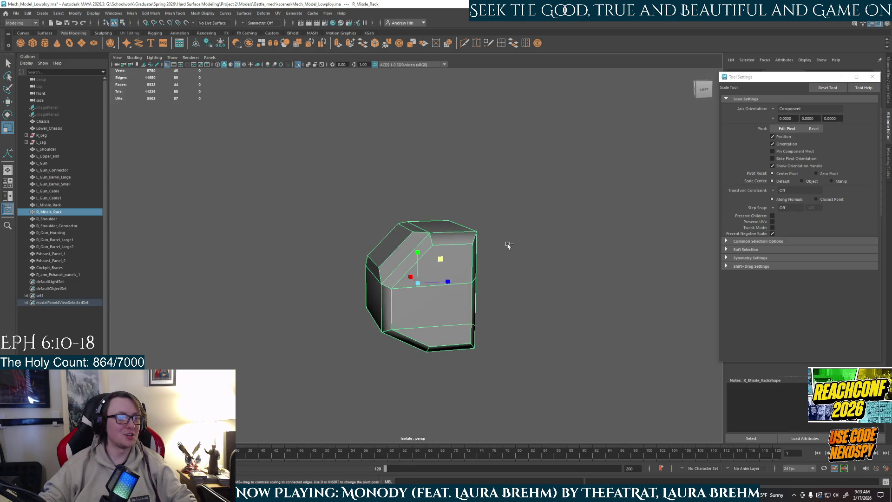
pyautogui.hotkey('ctrl', '1')
pyautogui.keyDown('alt'); pyautogui.moveTo(553, 199); pyautogui.dragTo(593, 219); pyautogui.keyUp('alt')
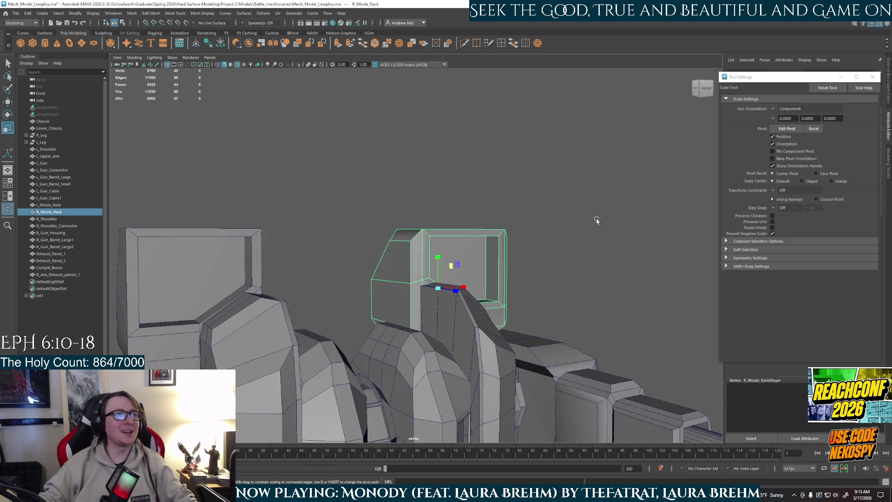
pyautogui.click(592, 299)
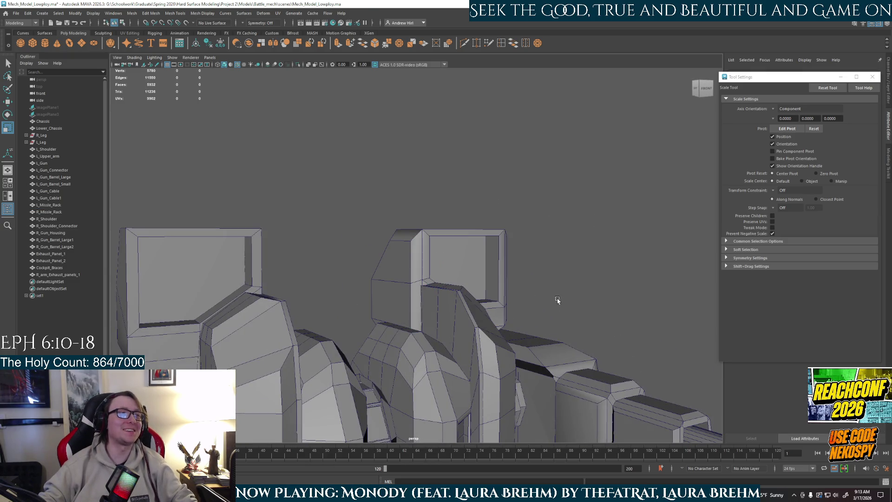
pyautogui.moveTo(488, 225)
pyautogui.keyDown('alt'); pyautogui.mouseDown()
pyautogui.moveTo(443, 251)
pyautogui.moveTo(464, 283)
pyautogui.moveTo(446, 255)
pyautogui.moveTo(347, 249)
pyautogui.moveTo(410, 302)
pyautogui.mouseUp(); pyautogui.keyUp('alt')
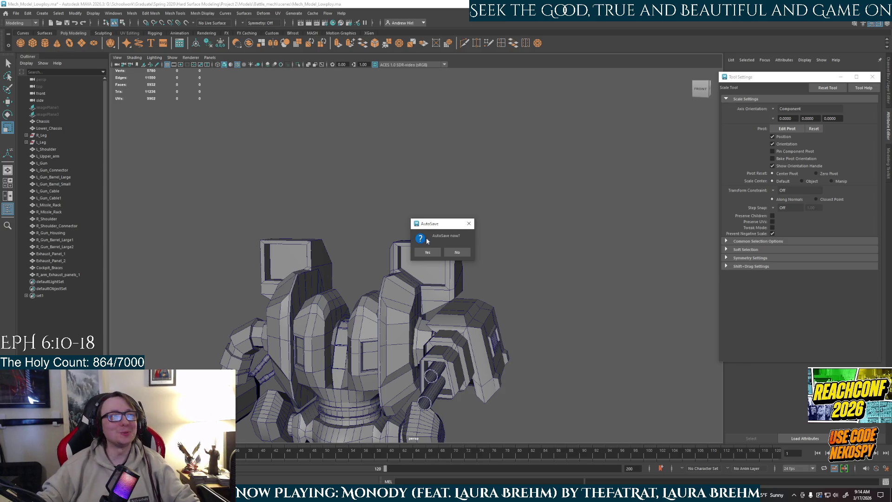
pyautogui.click(435, 252)
pyautogui.keyDown('alt'); pyautogui.moveTo(438, 251); pyautogui.dragTo(461, 290); pyautogui.keyUp('alt')
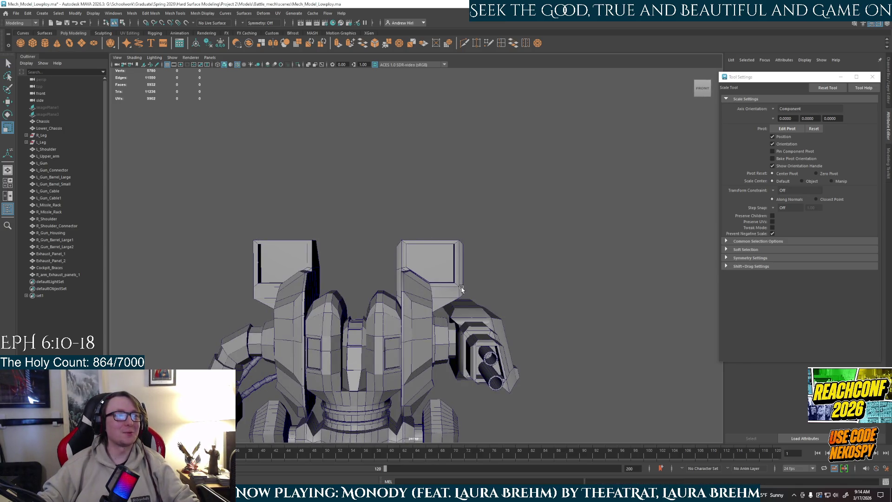